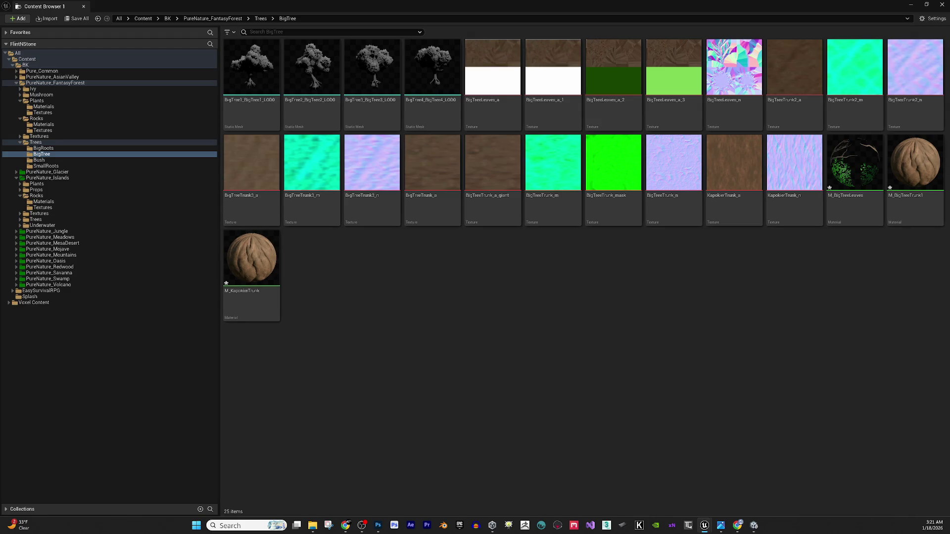
Open the M_BigTreeTrunk1 material and close the BigTreeTrunk_a and BigTreeTrunk_a_giant texture viewers.
{"action": "key", "text": "Return"}
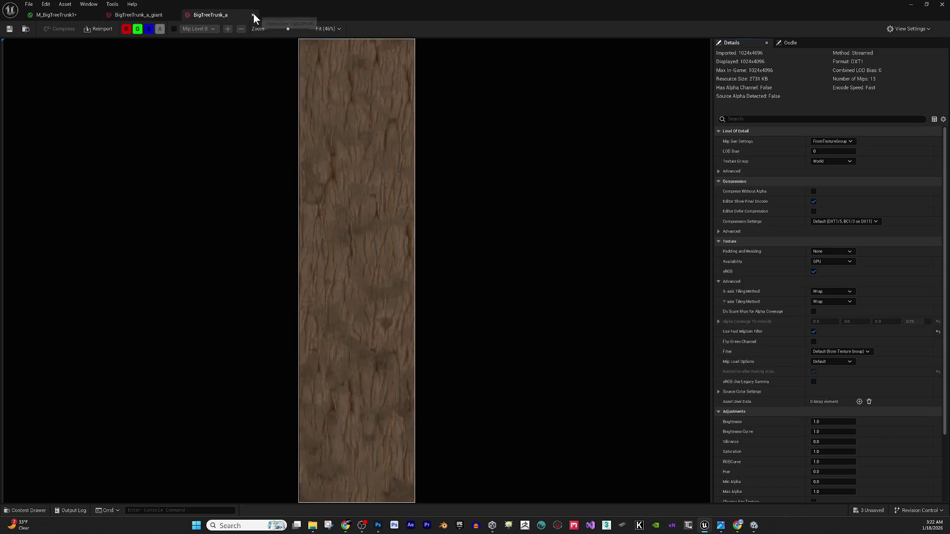
{"action": "left_click", "coordinate": [252, 15]}
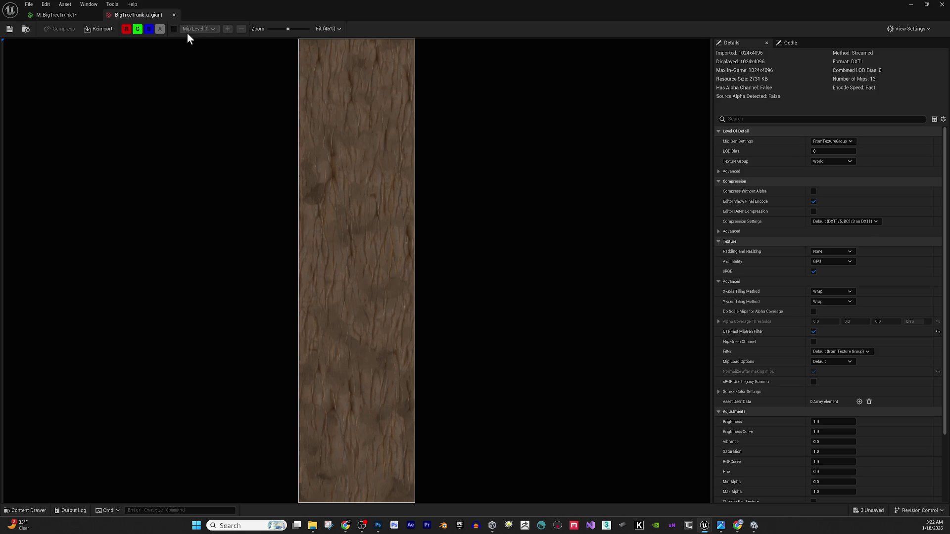
{"action": "left_click", "coordinate": [174, 15]}
{"action": "scroll", "coordinate": [350, 195], "scroll_direction": "down", "scroll_amount": 1}
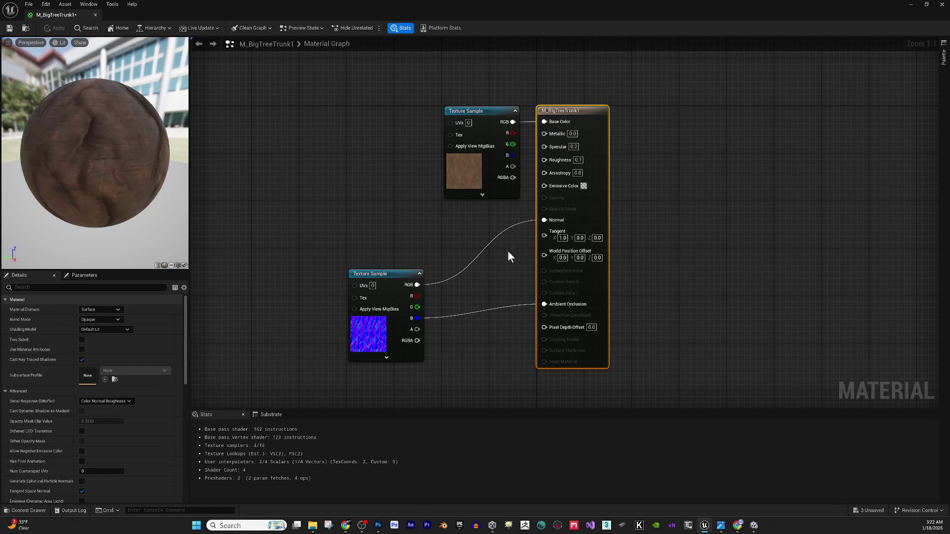
Set the trunk material's base colour sample to BigTreeTrunk_a and its normal sample to BigTreeTrunk_n.
{"action": "key", "text": "Home"}
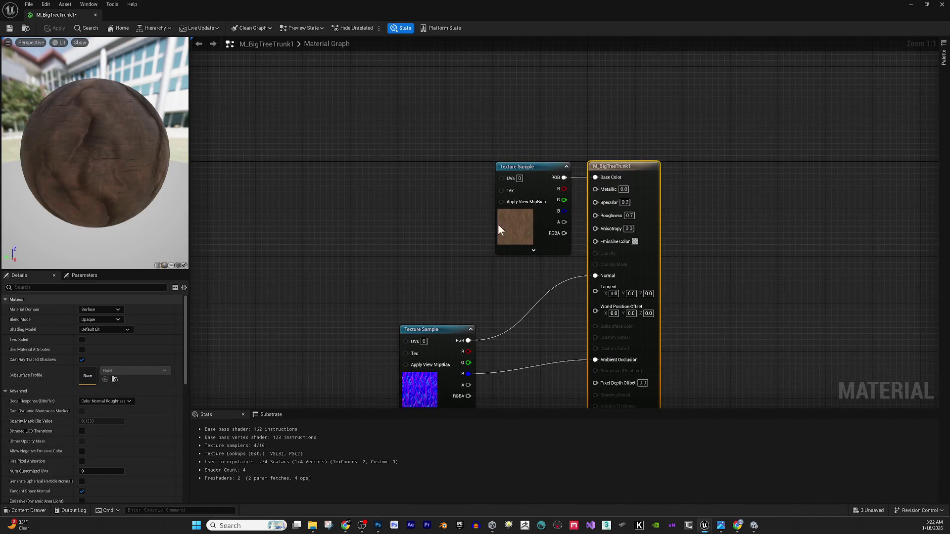
{"action": "left_click", "coordinate": [523, 228]}
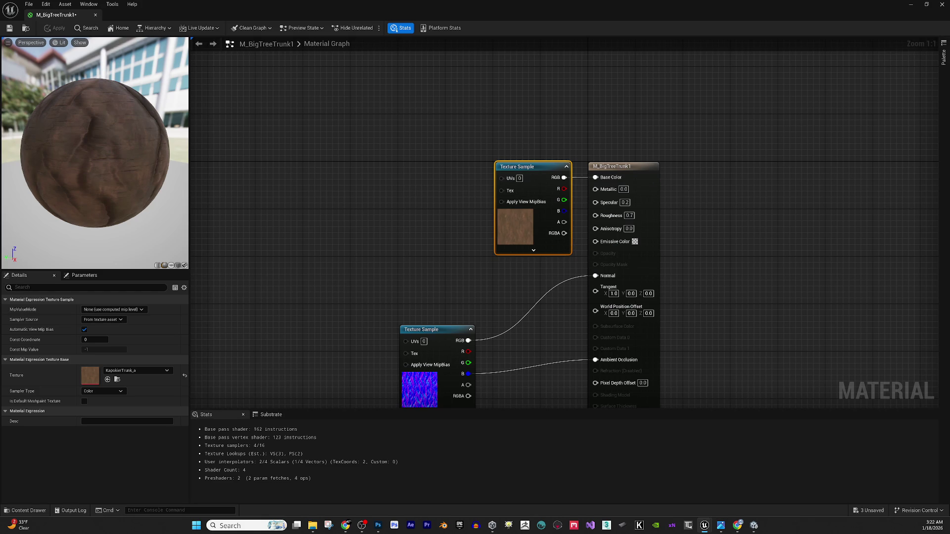
{"action": "mouse_move", "coordinate": [376, 425]}
{"action": "left_mouse_down"}
{"action": "mouse_move", "coordinate": [370, 414]}
{"action": "mouse_move", "coordinate": [94, 416]}
{"action": "mouse_move", "coordinate": [118, 375]}
{"action": "left_mouse_up"}
{"action": "right_click", "coordinate": [460, 360]}
{"action": "left_click", "coordinate": [401, 346]}
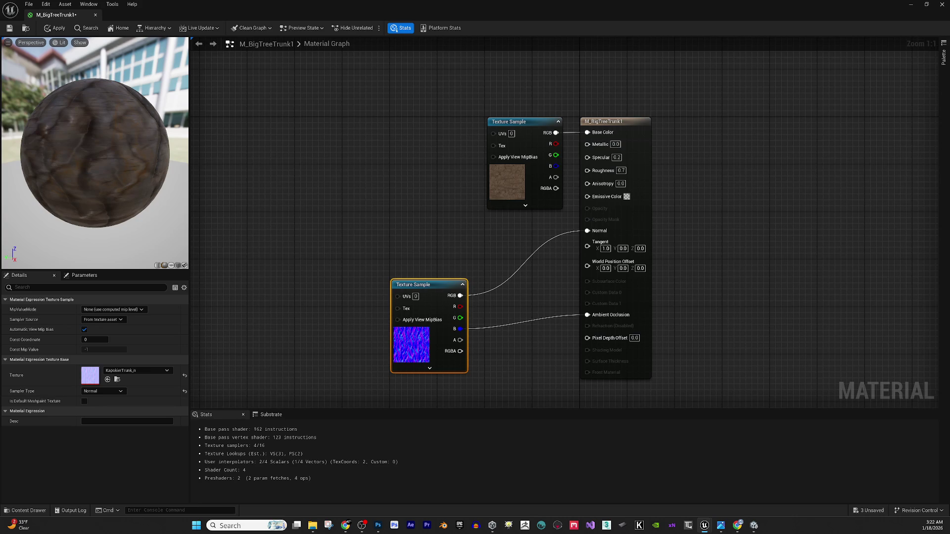
{"action": "mouse_move", "coordinate": [949, 475]}
{"action": "left_mouse_down"}
{"action": "mouse_move", "coordinate": [779, 469]}
{"action": "mouse_move", "coordinate": [366, 361]}
{"action": "mouse_move", "coordinate": [377, 342]}
{"action": "mouse_move", "coordinate": [144, 373]}
{"action": "left_mouse_up"}
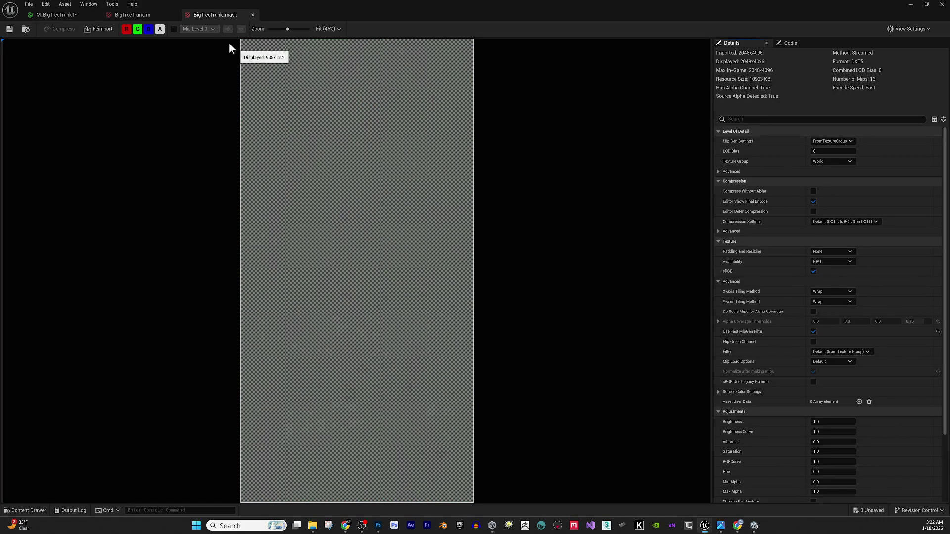
Inspect the trunk mask texture's alpha and green channels.
{"action": "left_click", "coordinate": [137, 29]}
{"action": "left_click", "coordinate": [148, 29]}
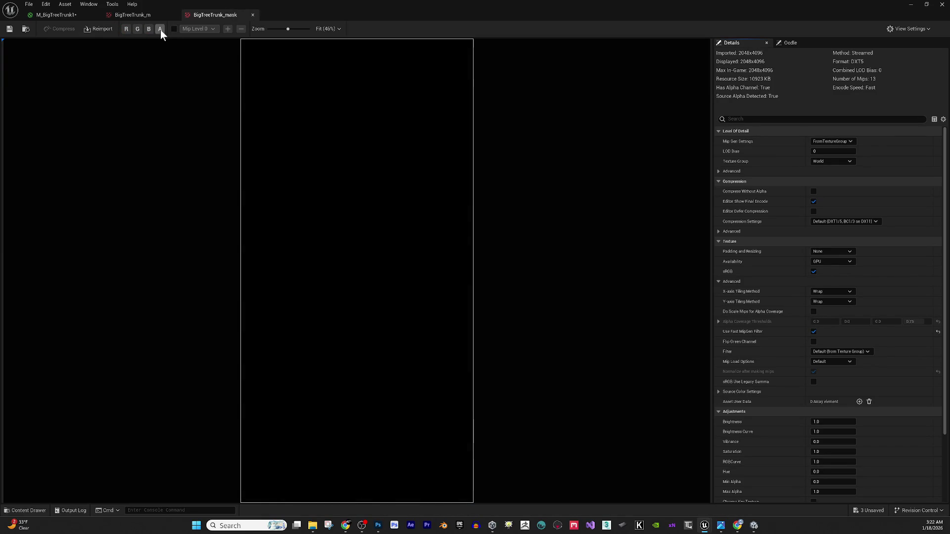
{"action": "left_click", "coordinate": [137, 28]}
{"action": "left_click", "coordinate": [136, 29]}
Close the BigTreeTrunk_m and mask viewers and add a BigTreeTrunk_m texture sample to the graph.
{"action": "left_click", "coordinate": [140, 15]}
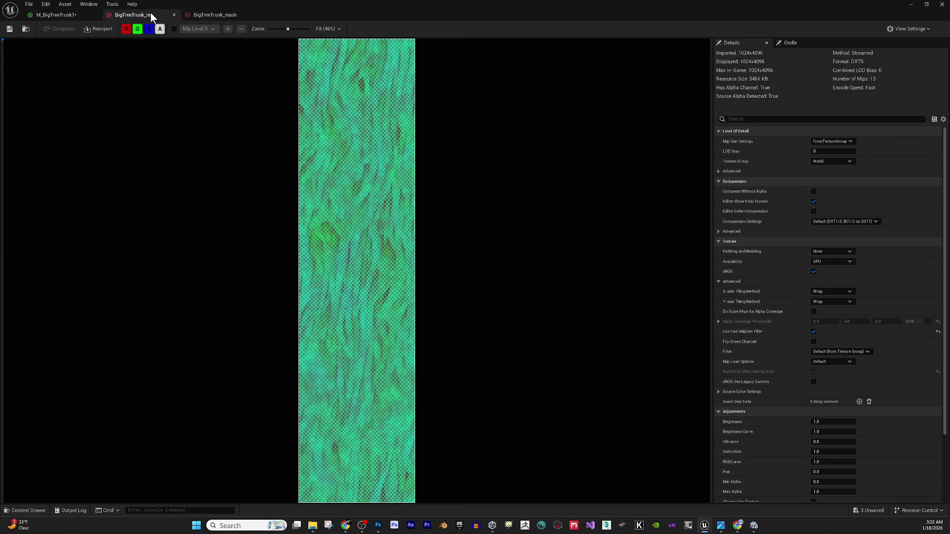
{"action": "left_click", "coordinate": [174, 15]}
{"action": "left_click", "coordinate": [174, 15]}
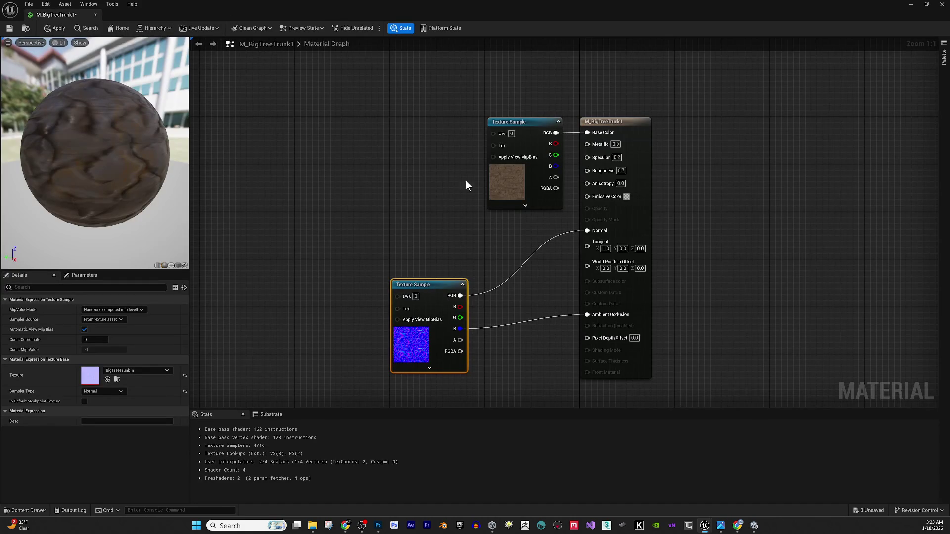
{"action": "mouse_move", "coordinate": [90, 376]}
{"action": "left_mouse_down"}
{"action": "mouse_move", "coordinate": [361, 263]}
{"action": "mouse_move", "coordinate": [332, 212]}
{"action": "left_mouse_up"}
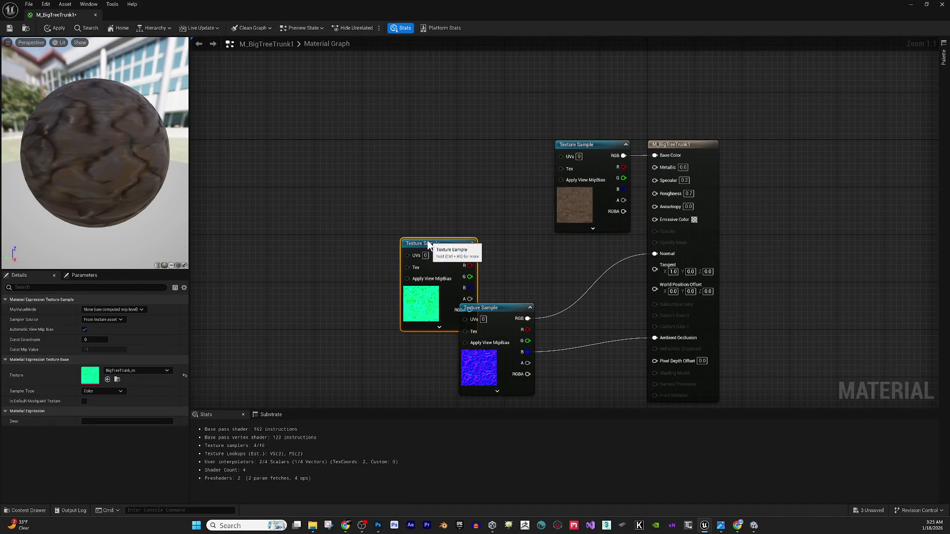
Wire BigTreeTrunk_m's green channel into Ambient Occlusion and apply the changes to M_BigTreeTrunk1.
{"action": "key", "text": "ctrl+z"}
{"action": "mouse_move", "coordinate": [389, 237]}
{"action": "left_mouse_down"}
{"action": "mouse_move", "coordinate": [622, 280]}
{"action": "mouse_move", "coordinate": [652, 339]}
{"action": "left_mouse_up"}
{"action": "left_click_drag", "start_coordinate": [554, 297], "coordinate": [552, 319]}
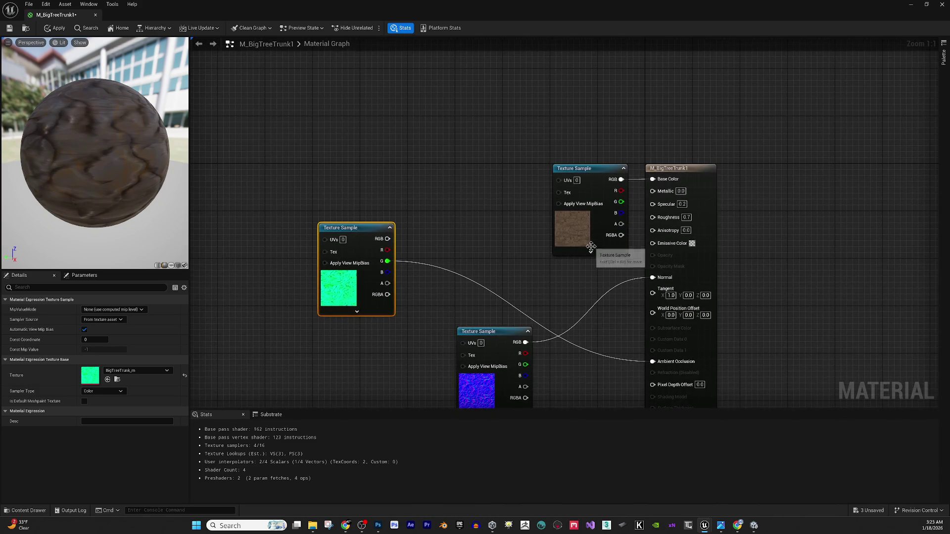
{"action": "mouse_move", "coordinate": [53, 161]}
{"action": "left_mouse_down"}
{"action": "mouse_move", "coordinate": [69, 155]}
{"action": "mouse_move", "coordinate": [65, 148]}
{"action": "mouse_move", "coordinate": [124, 134]}
{"action": "mouse_move", "coordinate": [100, 121]}
{"action": "left_mouse_up"}
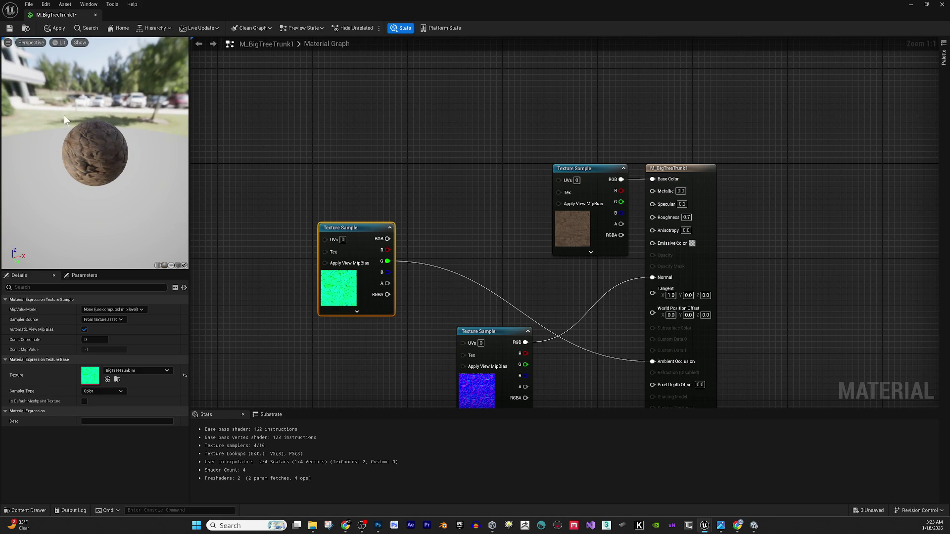
{"action": "left_click", "coordinate": [95, 15]}
{"action": "left_click", "coordinate": [502, 282]}
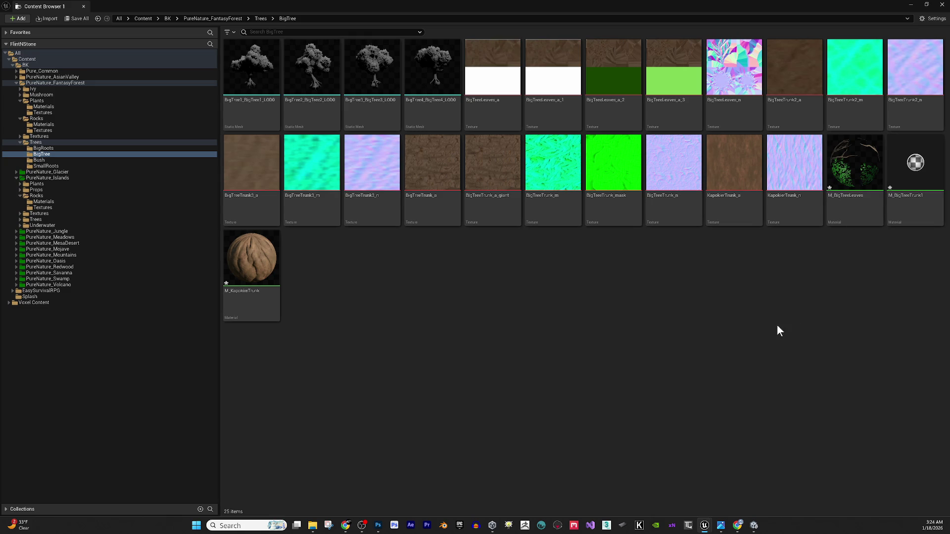
Duplicate M_BigTreeTrunk1 as M_BigTreeTrunk2 and open the copy.
{"action": "left_click", "coordinate": [914, 193]}
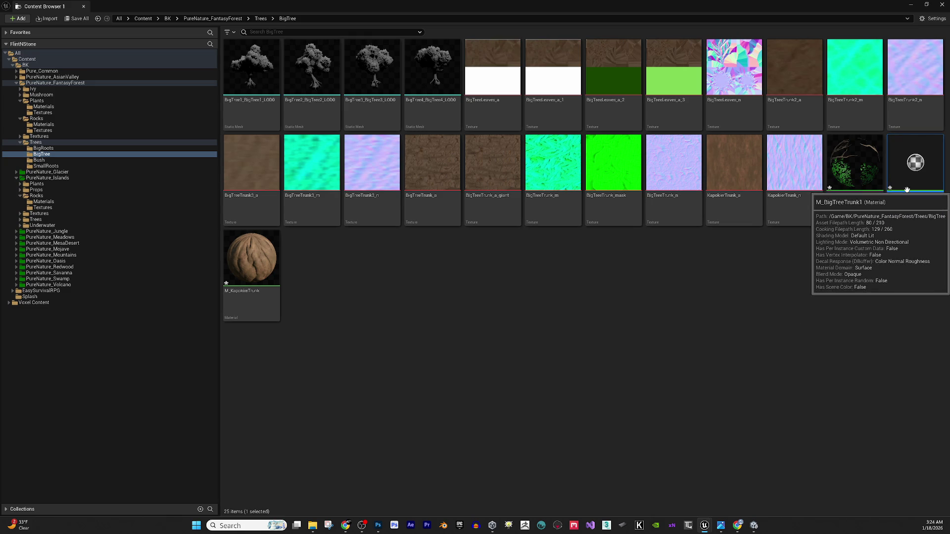
{"action": "key", "text": "ctrl+d"}
{"action": "key", "text": "Return"}
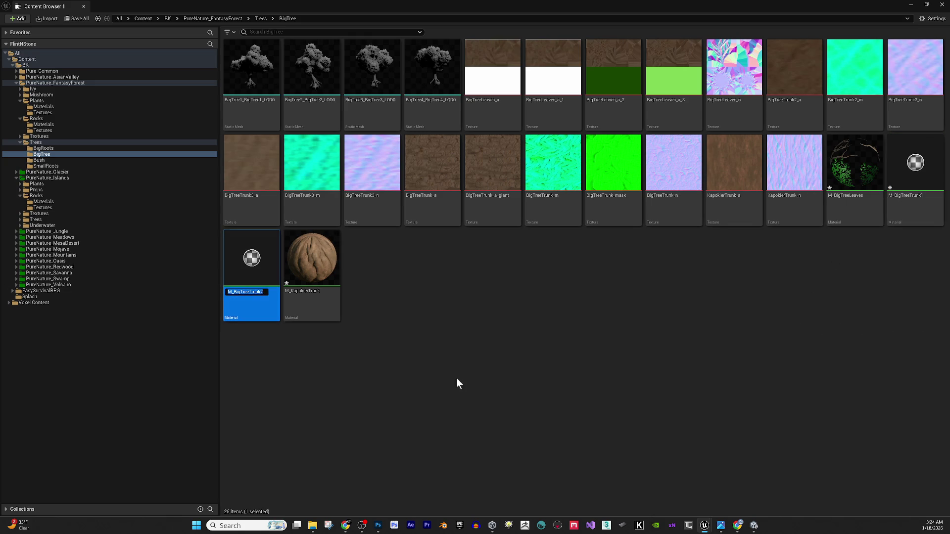
{"action": "double_click", "coordinate": [252, 251]}
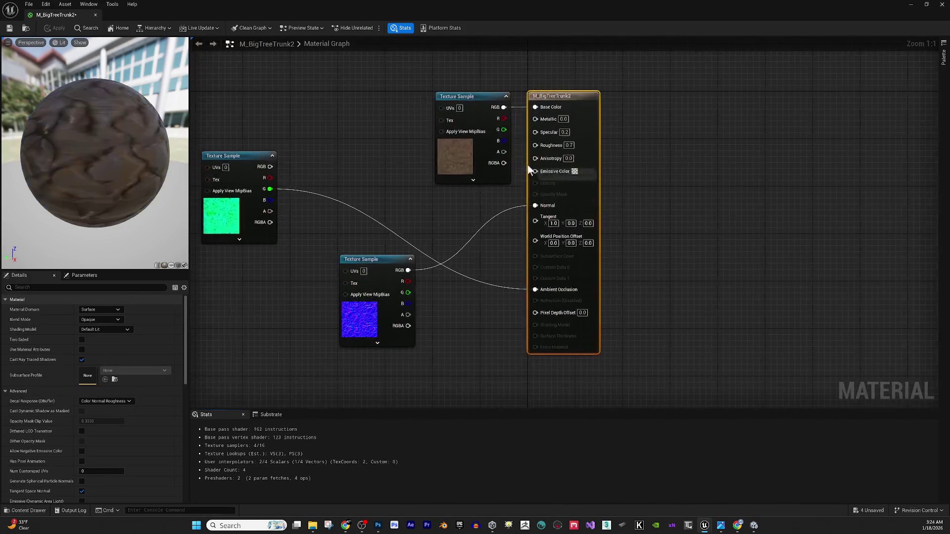
Swap its texture samples to BigTreeTrunk2_a, BigTreeTrunk2_n and BigTreeTrunk2_m, then apply the changes.
{"action": "left_click", "coordinate": [474, 143]}
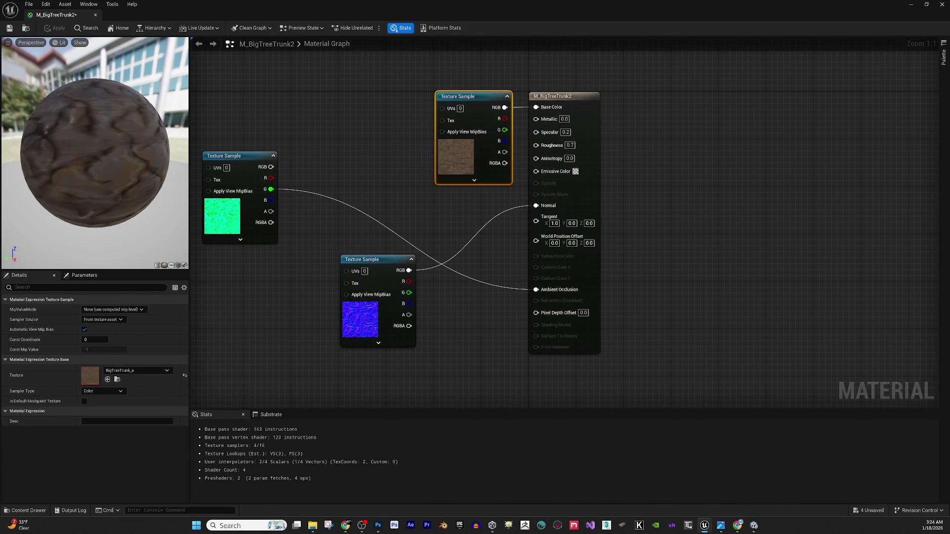
{"action": "left_click_drag", "start_coordinate": [2, 477], "coordinate": [98, 376]}
{"action": "left_click_drag", "start_coordinate": [315, 336], "coordinate": [355, 335]}
{"action": "left_click", "coordinate": [404, 326]}
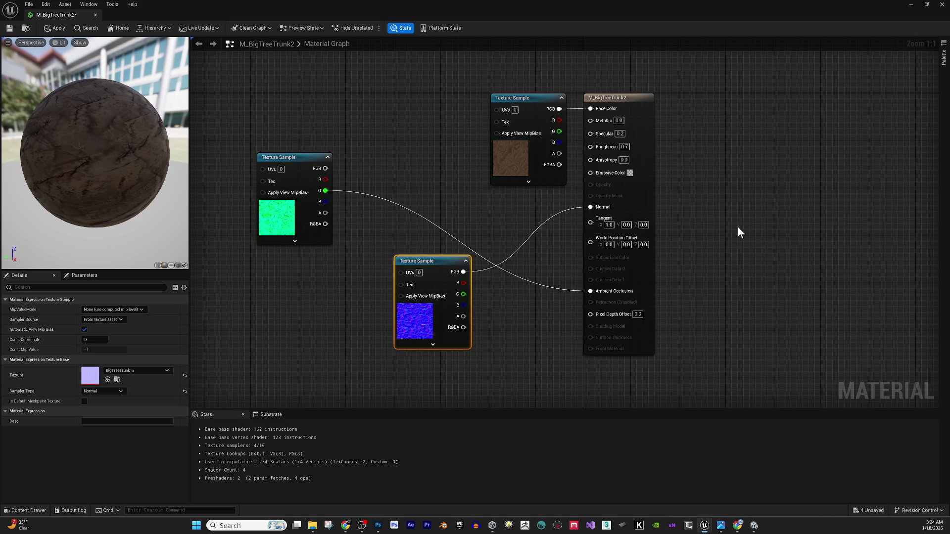
{"action": "mouse_move", "coordinate": [441, 407]}
{"action": "left_mouse_down"}
{"action": "mouse_move", "coordinate": [188, 435]}
{"action": "mouse_move", "coordinate": [146, 406]}
{"action": "mouse_move", "coordinate": [149, 388]}
{"action": "left_mouse_up"}
{"action": "left_click", "coordinate": [290, 229]}
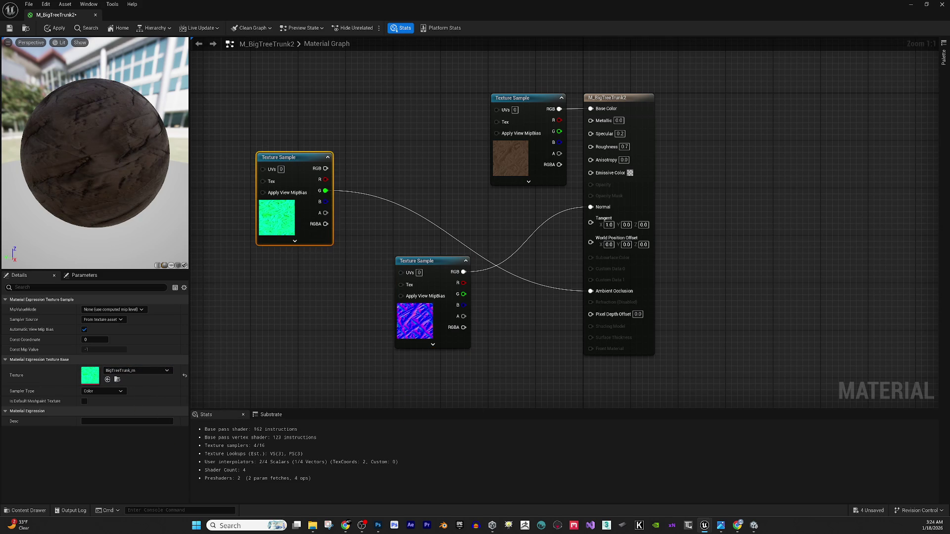
{"action": "mouse_move", "coordinate": [435, 396]}
{"action": "left_mouse_down"}
{"action": "mouse_move", "coordinate": [141, 390]}
{"action": "mouse_move", "coordinate": [133, 372]}
{"action": "left_mouse_up"}
{"action": "left_click_drag", "start_coordinate": [120, 174], "coordinate": [112, 161]}
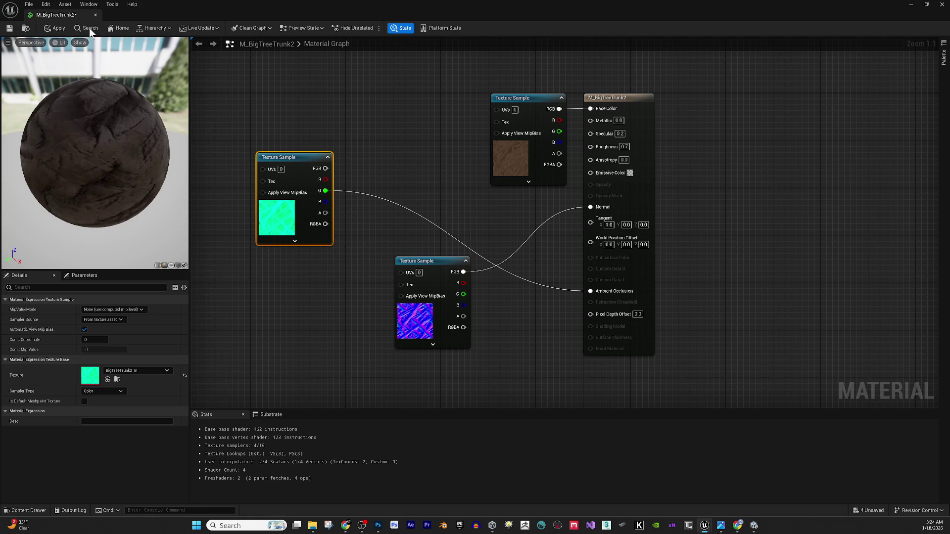
{"action": "left_click", "coordinate": [96, 15]}
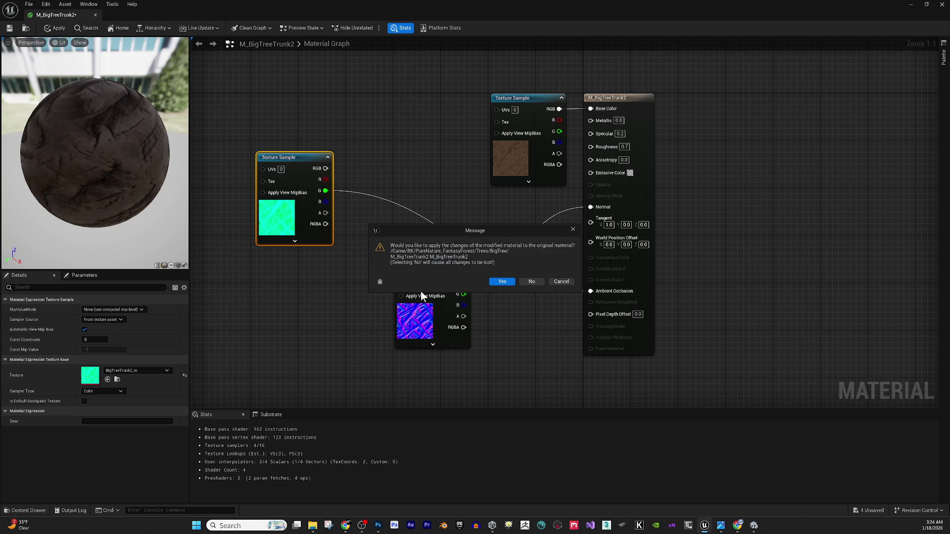
{"action": "left_click", "coordinate": [501, 282]}
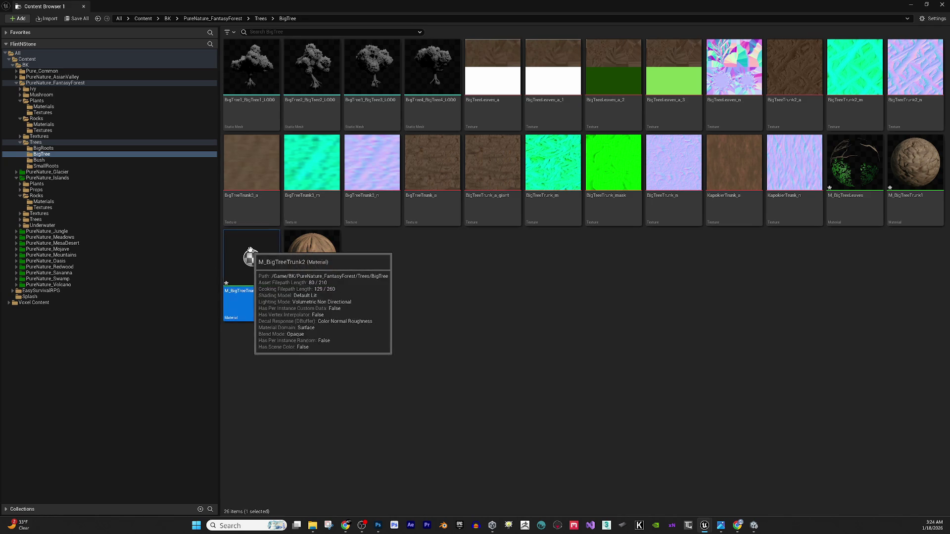
Duplicate M_BigTreeTrunk2 as M_BigTreeTrunk3 and open the copy.
{"action": "key", "text": "ctrl+d"}
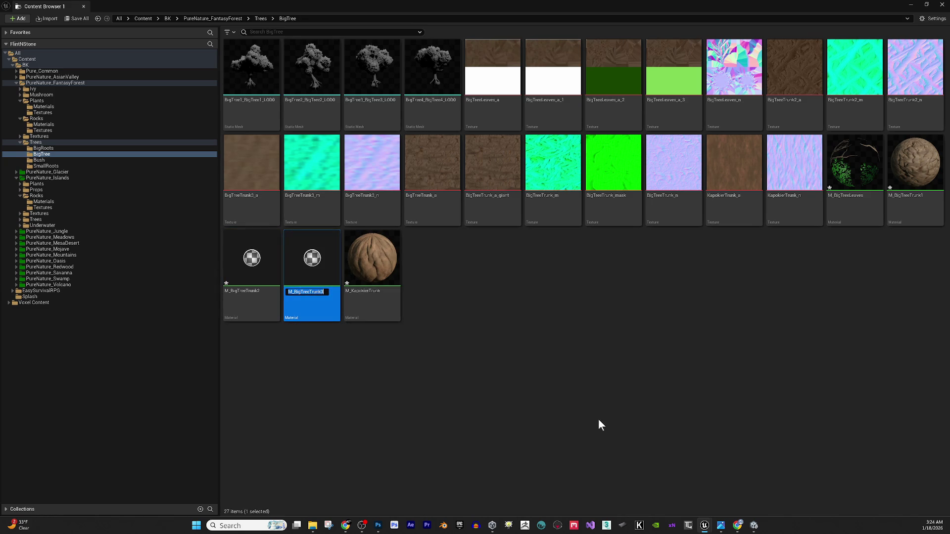
{"action": "key", "text": "Return"}
{"action": "double_click", "coordinate": [318, 243]}
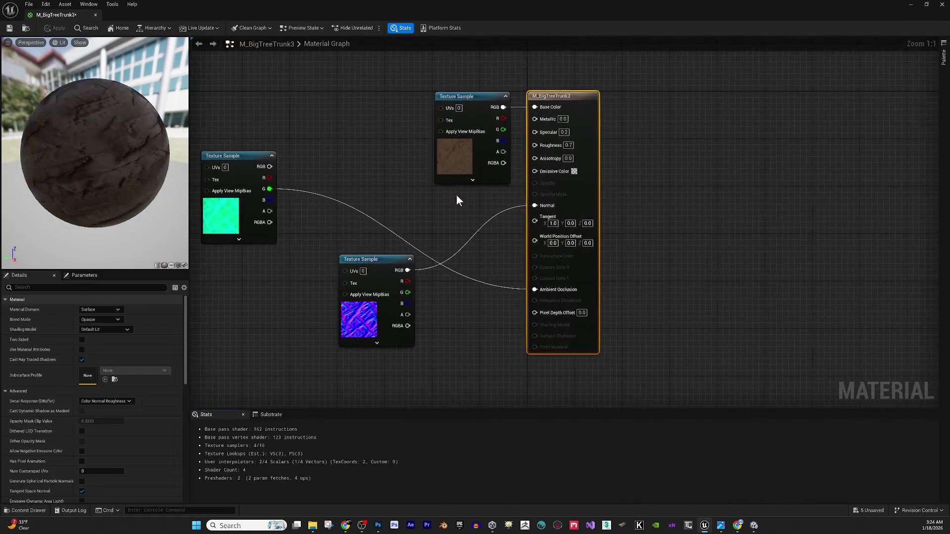
Replace the base colour, occlusion (BigTreeTrunk3_m) and normal (BigTreeTrunk3_n) textures, then apply the changes.
{"action": "left_click", "coordinate": [455, 159]}
{"action": "mouse_move", "coordinate": [912, 270]}
{"action": "left_mouse_down"}
{"action": "mouse_move", "coordinate": [116, 413]}
{"action": "mouse_move", "coordinate": [136, 376]}
{"action": "left_mouse_up"}
{"action": "left_click", "coordinate": [233, 217]}
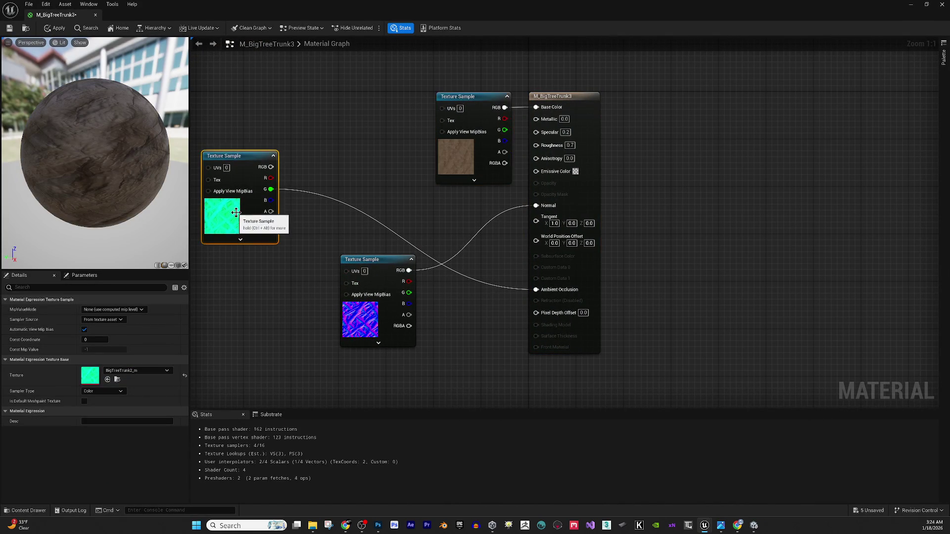
{"action": "mouse_move", "coordinate": [391, 369]}
{"action": "left_mouse_down"}
{"action": "mouse_move", "coordinate": [359, 364]}
{"action": "mouse_move", "coordinate": [109, 396]}
{"action": "mouse_move", "coordinate": [111, 379]}
{"action": "left_mouse_up"}
{"action": "left_click", "coordinate": [377, 318]}
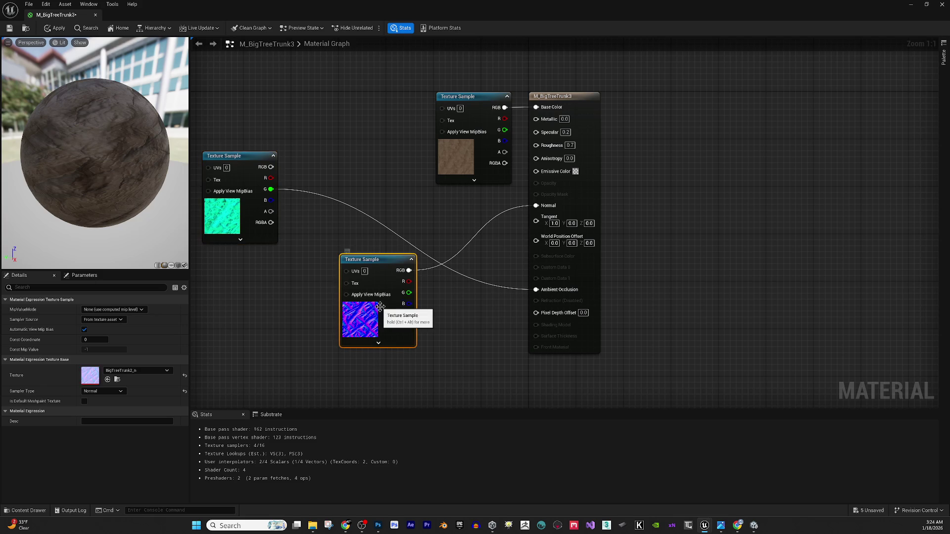
{"action": "mouse_move", "coordinate": [850, 366]}
{"action": "left_mouse_down"}
{"action": "mouse_move", "coordinate": [600, 371]}
{"action": "mouse_move", "coordinate": [608, 356]}
{"action": "mouse_move", "coordinate": [334, 334]}
{"action": "mouse_move", "coordinate": [144, 374]}
{"action": "left_mouse_up"}
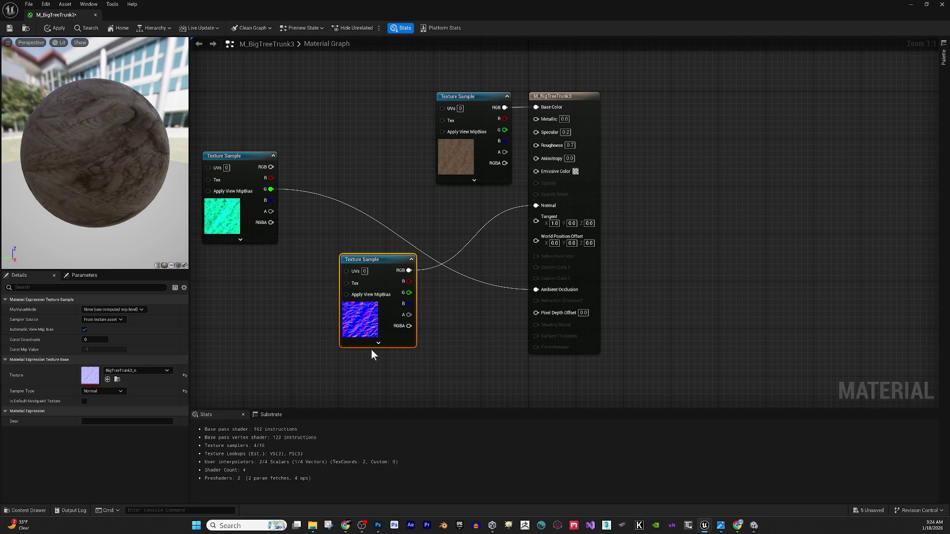
{"action": "left_click_drag", "start_coordinate": [430, 338], "coordinate": [434, 324]}
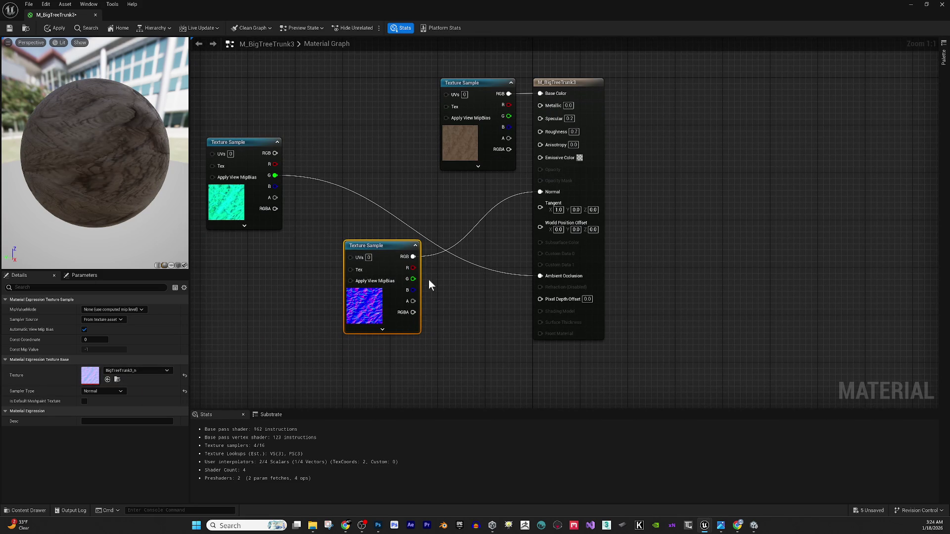
{"action": "left_click", "coordinate": [96, 15]}
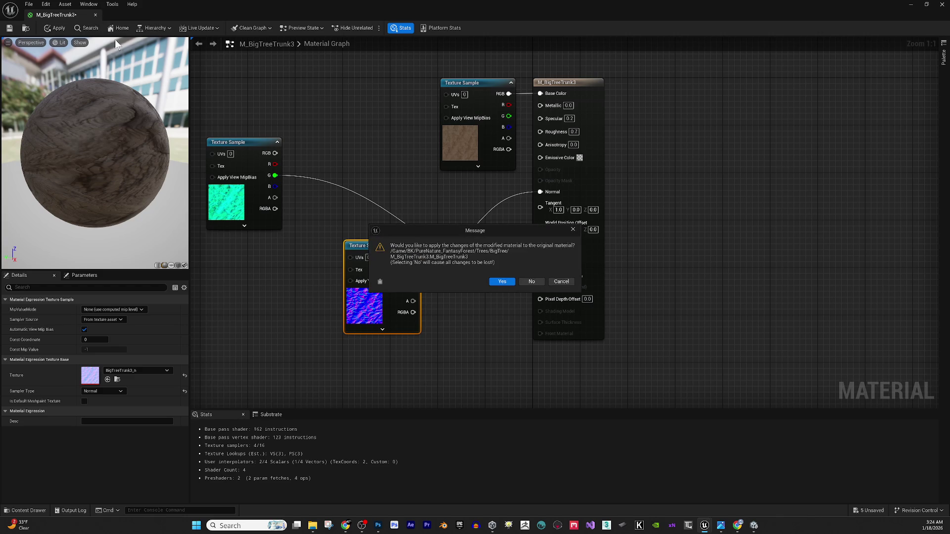
{"action": "left_click", "coordinate": [506, 282]}
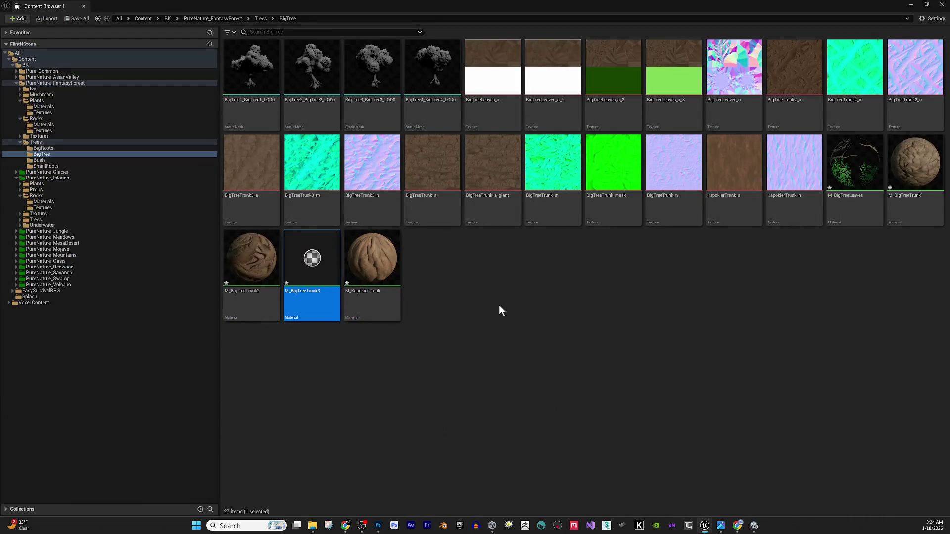
Rename BigTree1_BigTree1_LOD0 to SM_BigTree1.
{"action": "left_click", "coordinate": [499, 313]}
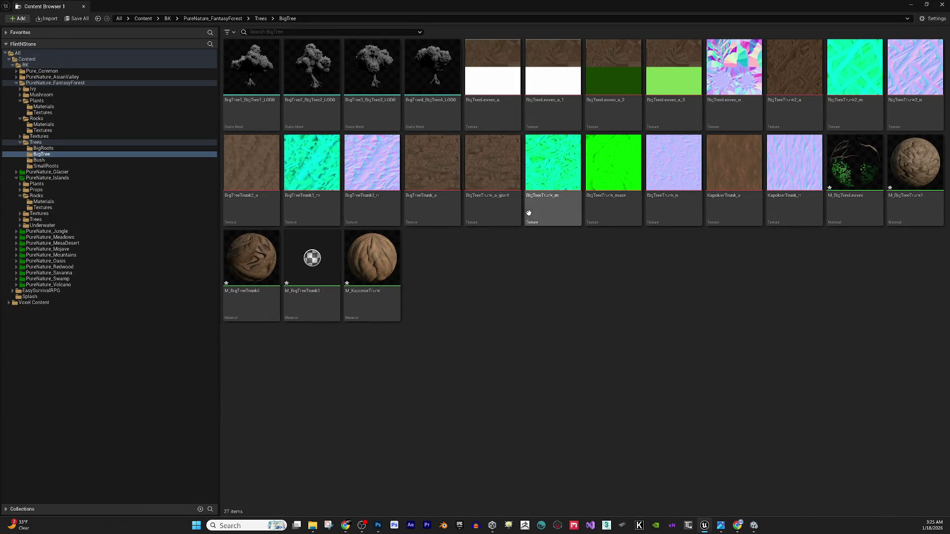
{"action": "left_click", "coordinate": [246, 101]}
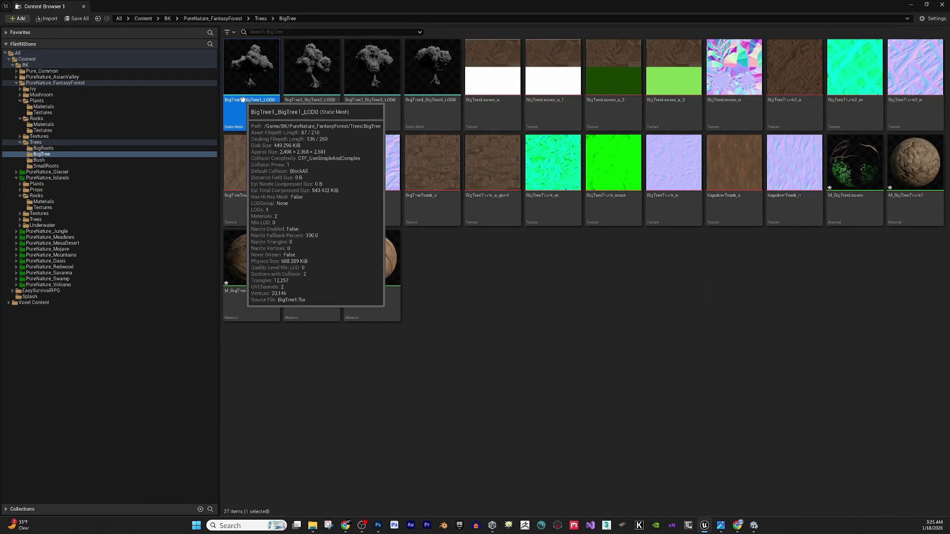
{"action": "left_click", "coordinate": [245, 100]}
{"action": "left_click_drag", "start_coordinate": [245, 101], "coordinate": [297, 102]}
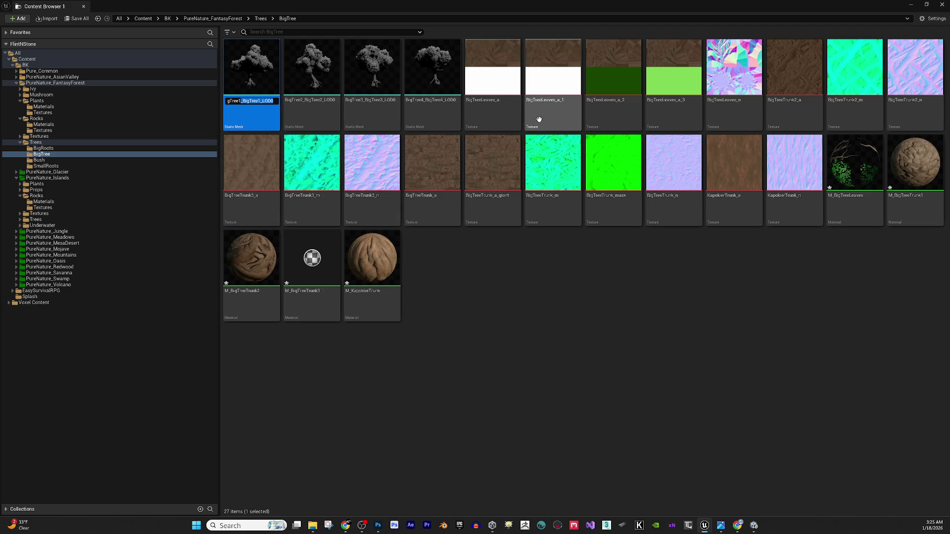
{"action": "key", "text": "BackSpace"}
{"action": "type", "text": "M_BigTree1"}
{"action": "key", "text": "Return"}
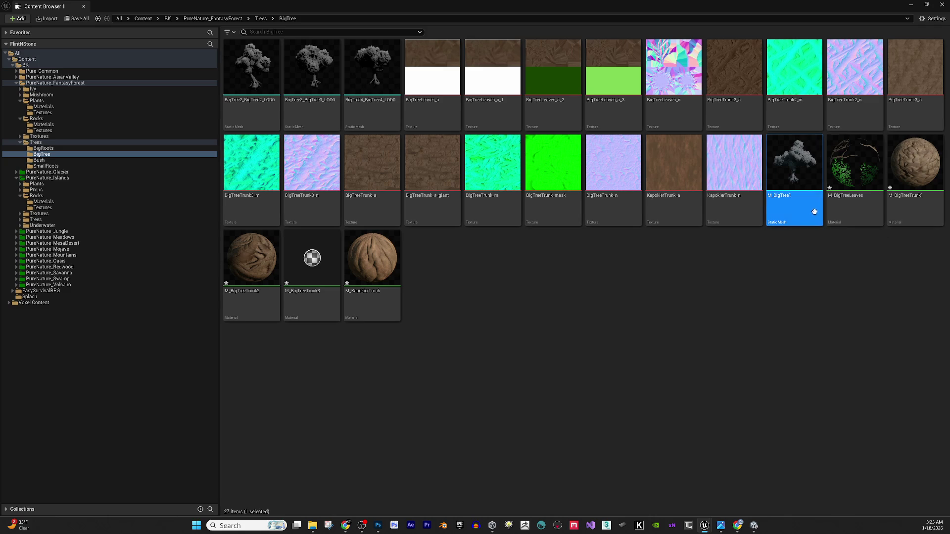
{"action": "left_click", "coordinate": [770, 196]}
{"action": "left_click", "coordinate": [770, 195]}
{"action": "type", "text": "S"}
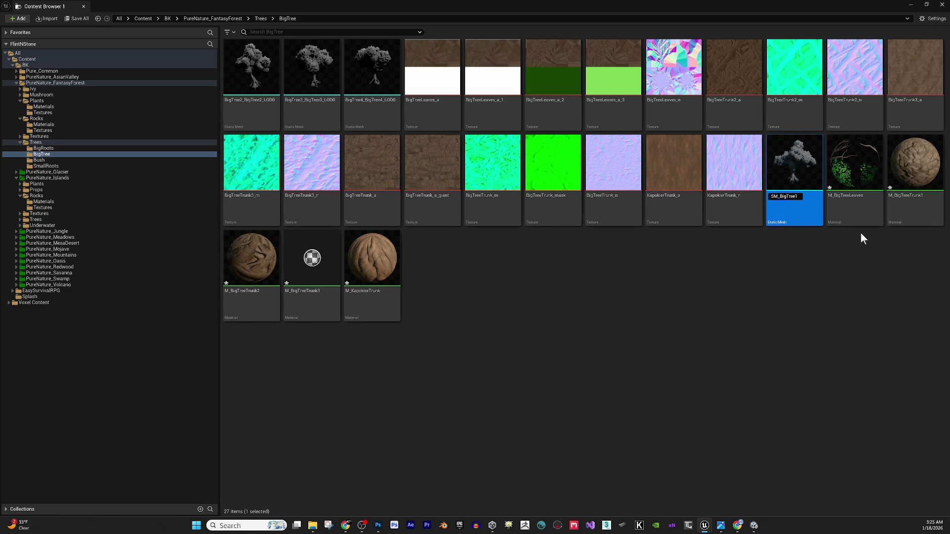
{"action": "key", "text": "Return"}
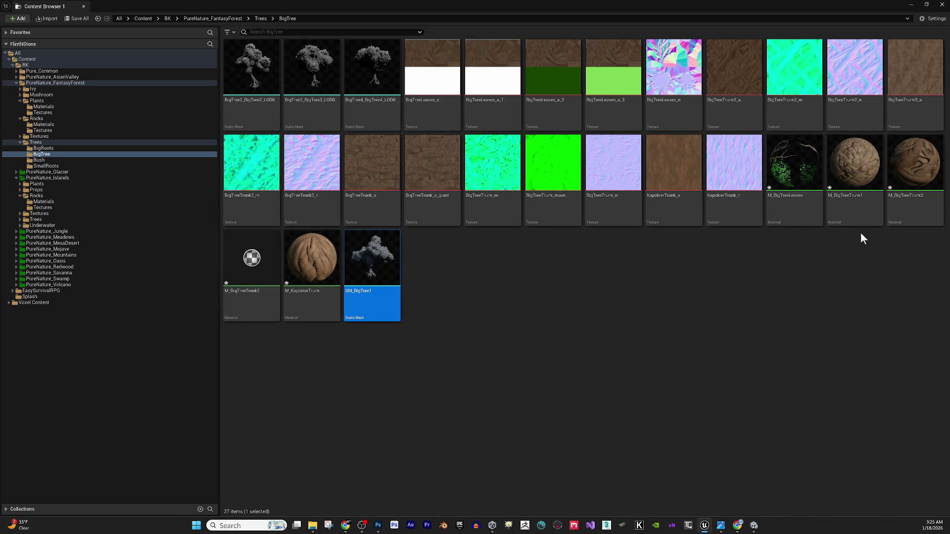
Rename BigTree2_BigTree2_LOD0 to SM_BigTree2.
{"action": "left_click", "coordinate": [238, 100]}
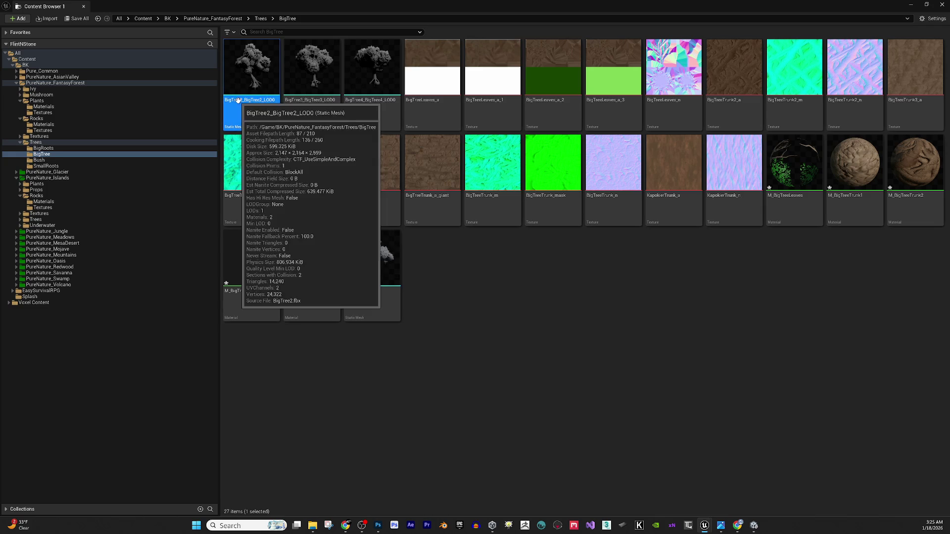
{"action": "left_click", "coordinate": [249, 100]}
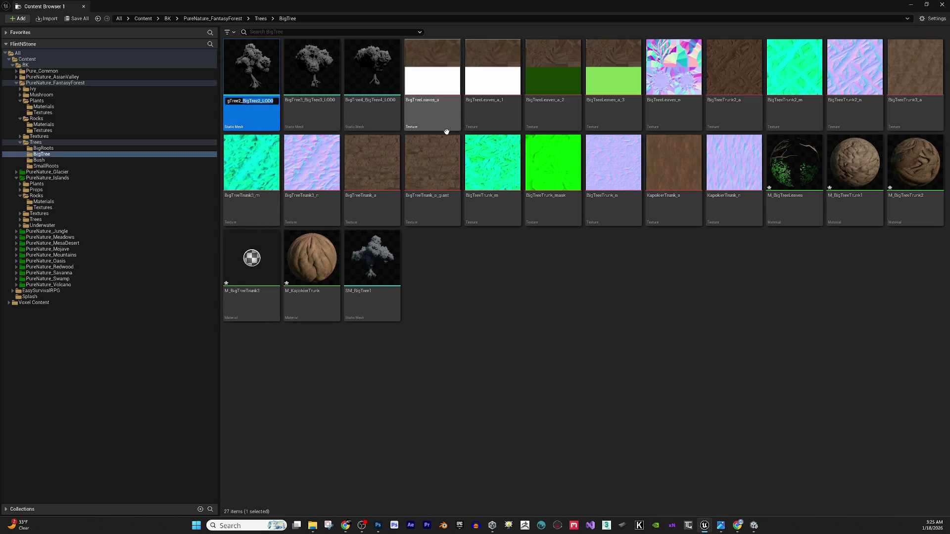
{"action": "key", "text": "BackSpace"}
{"action": "key", "text": "Home"}
{"action": "type", "text": "SM"}
{"action": "type", "text": "_"}
{"action": "key", "text": "Return"}
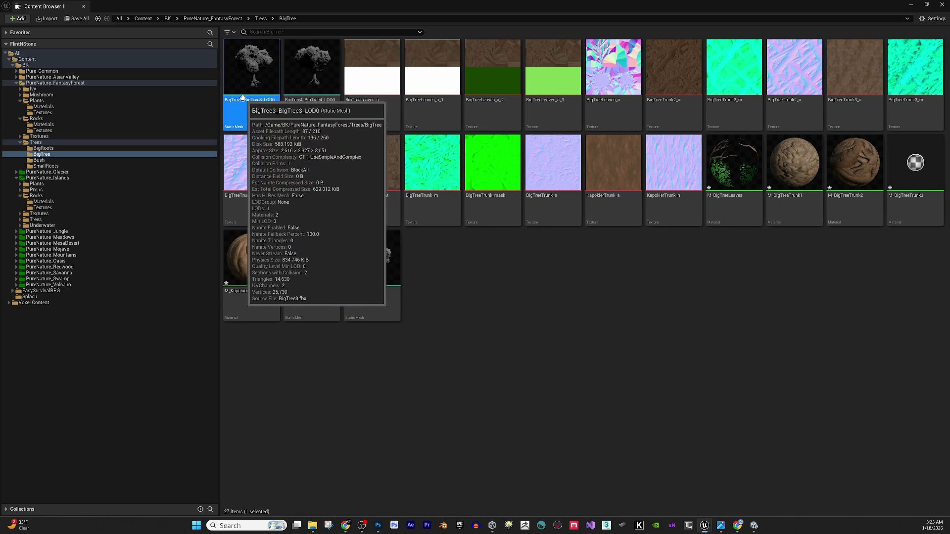
Rename the BigTree3 and BigTree4 LOD0 meshes to SM_BigTree3 and SM_BigTree4.
{"action": "left_click", "coordinate": [264, 108]}
{"action": "key", "text": "F2"}
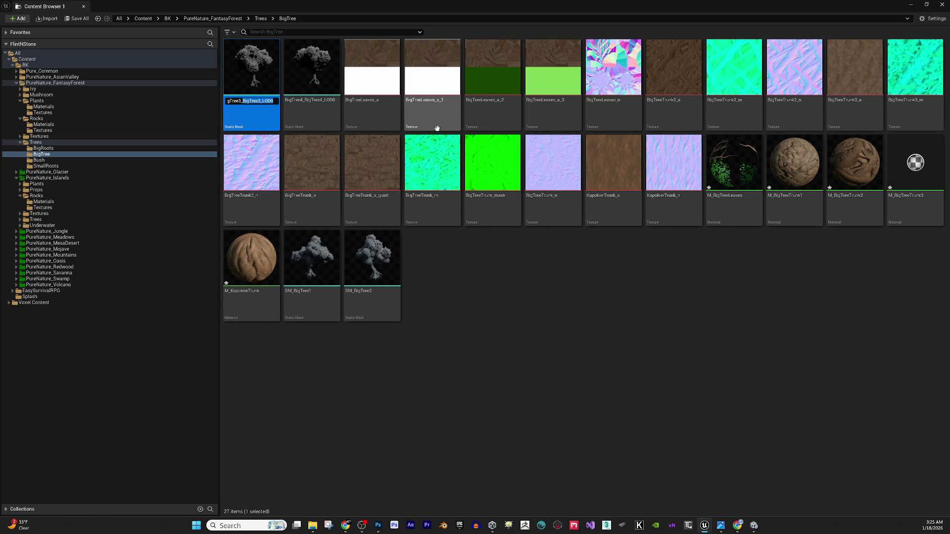
{"action": "key", "text": "BackSpace"}
{"action": "key", "text": "BackSpace"}
{"action": "key", "text": "BackSpace"}
{"action": "type", "text": "SM_"}
{"action": "key", "text": "Return"}
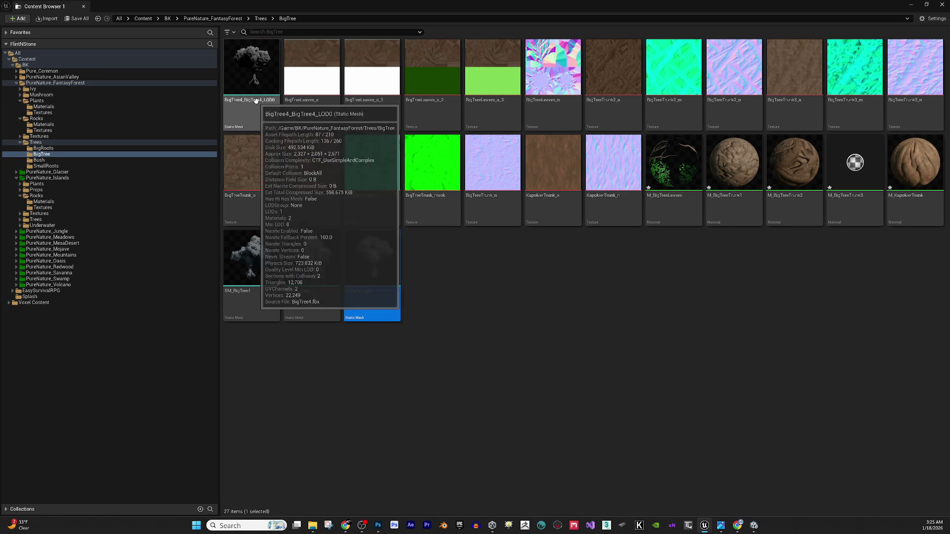
{"action": "left_click", "coordinate": [253, 99]}
{"action": "left_click", "coordinate": [252, 99]}
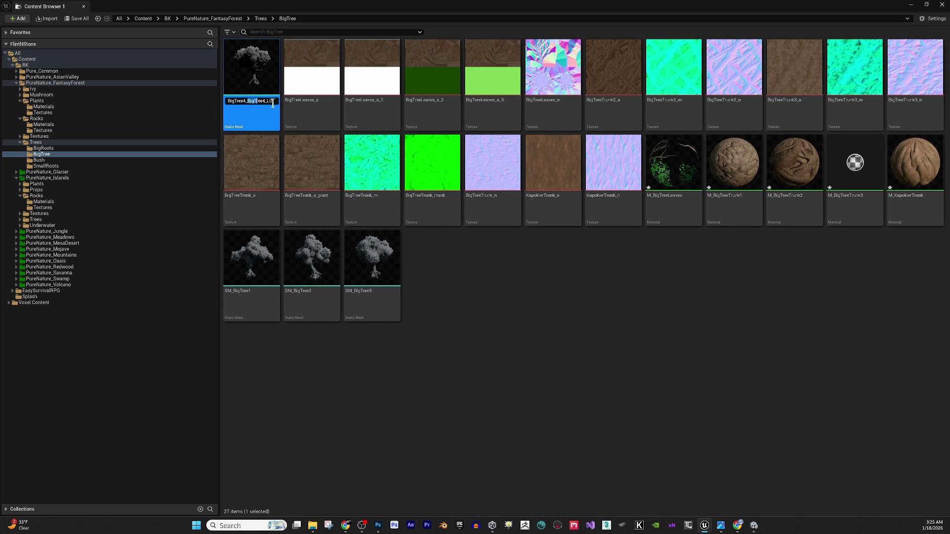
{"action": "key", "text": "BackSpace"}
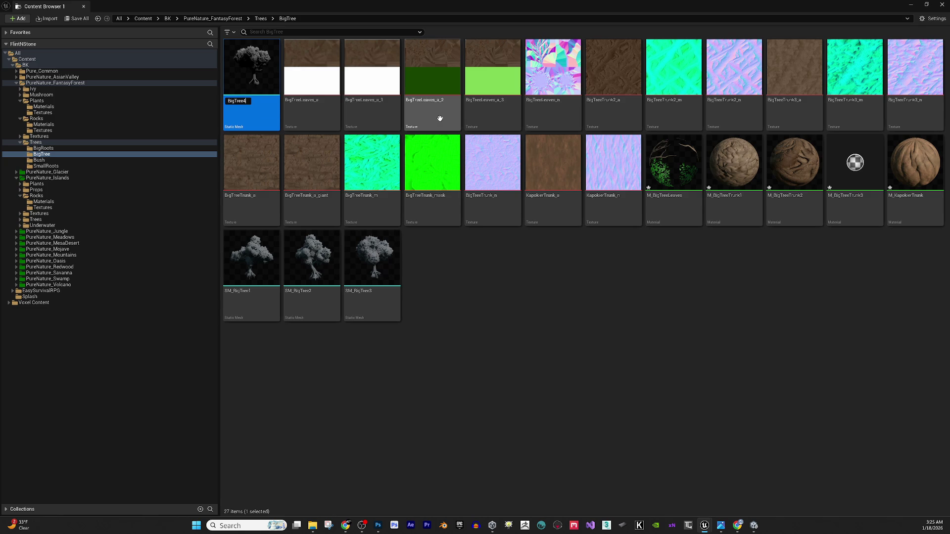
{"action": "type", "text": "SM_"}
{"action": "key", "text": "Return"}
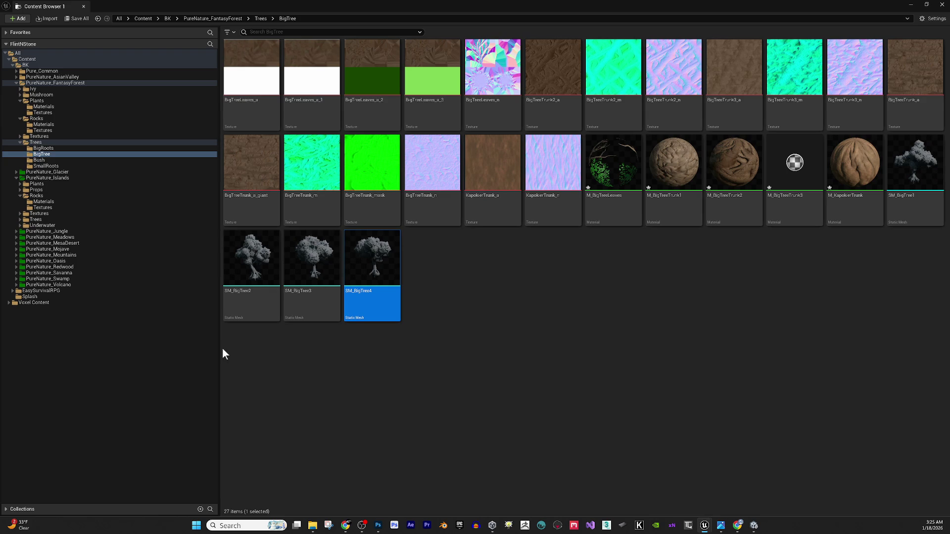
Widen the asset grid and select SM_BigTree1 through SM_BigTree4.
{"action": "left_click_drag", "start_coordinate": [220, 348], "coordinate": [136, 338]}
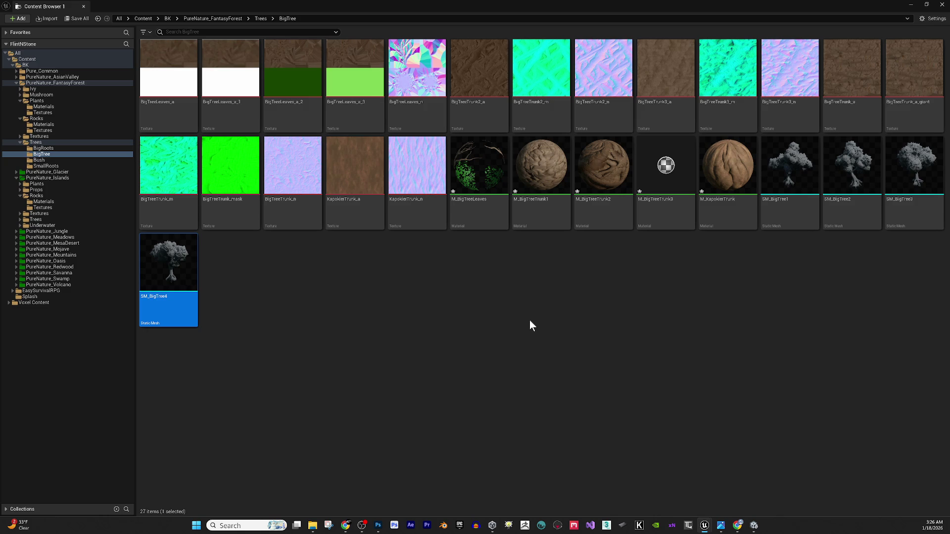
{"action": "left_click", "coordinate": [786, 183]}
{"action": "left_click", "coordinate": [179, 309], "text": "shift"}
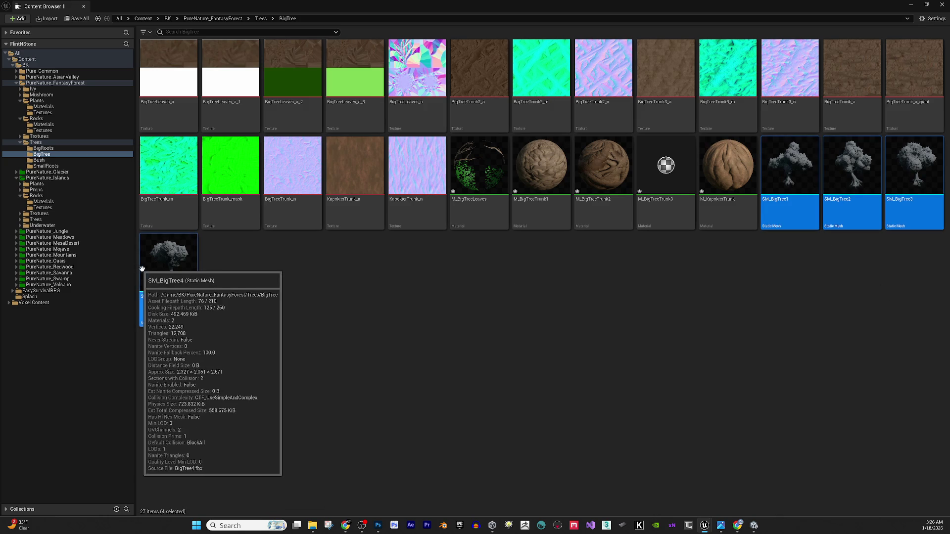
{"action": "right_click", "coordinate": [163, 267]}
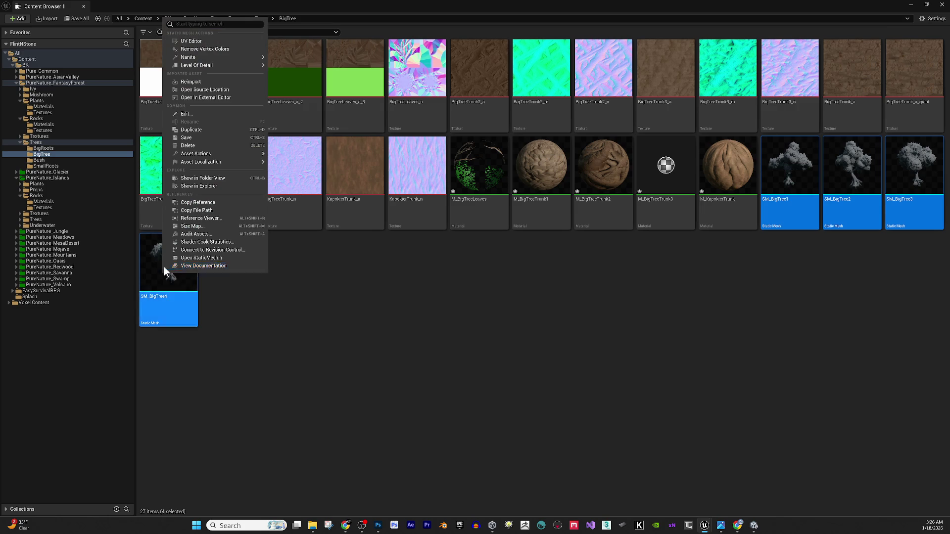
Open all four SM_BigTree meshes in a maximized mesh editor and view SM_BigTree1.
{"action": "left_click", "coordinate": [201, 114]}
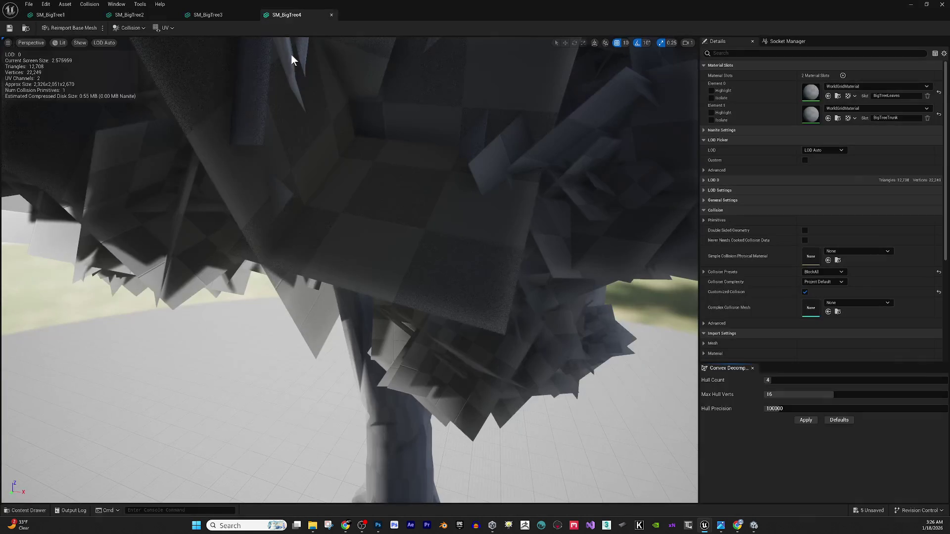
{"action": "mouse_move", "coordinate": [405, 6]}
{"action": "left_mouse_down"}
{"action": "mouse_move", "coordinate": [437, 13]}
{"action": "mouse_move", "coordinate": [386, 94]}
{"action": "mouse_move", "coordinate": [324, 104]}
{"action": "left_mouse_up"}
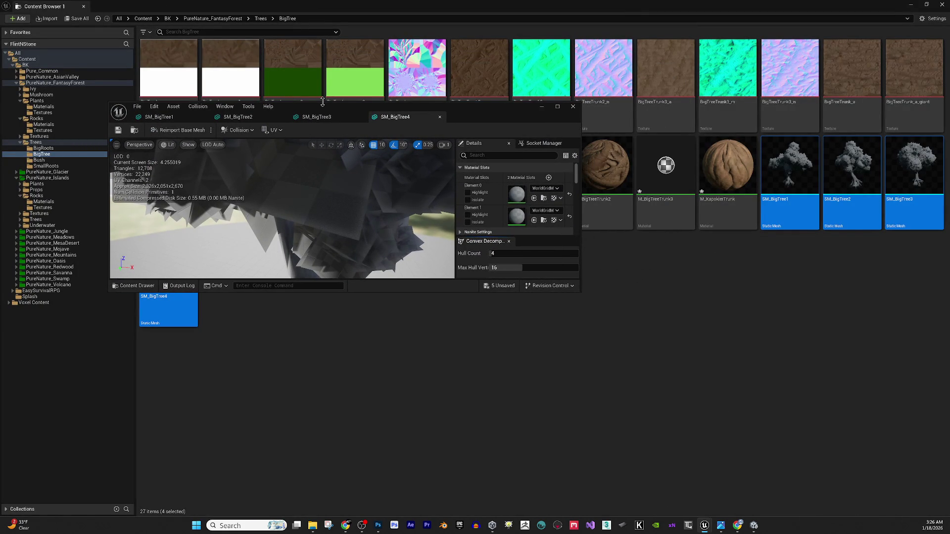
{"action": "double_click", "coordinate": [478, 103]}
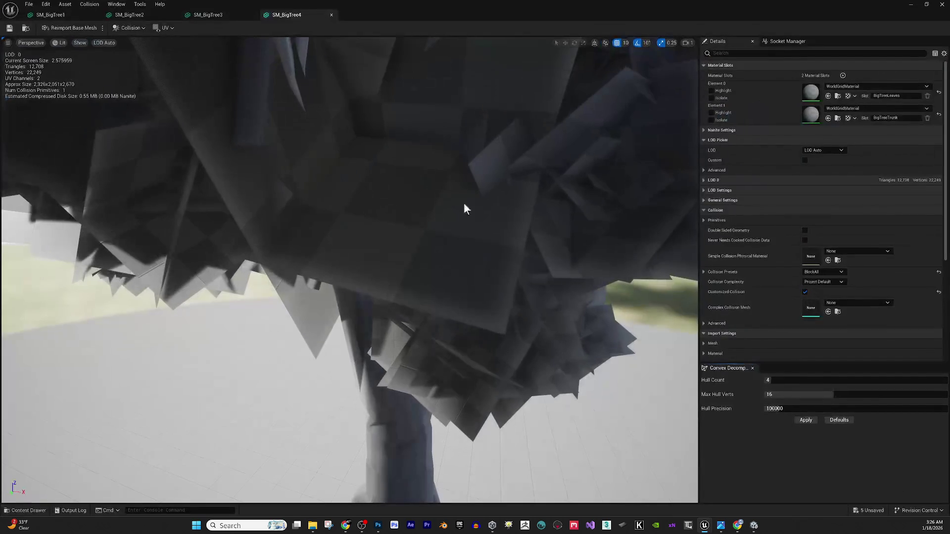
{"action": "scroll", "coordinate": [437, 296], "scroll_direction": "down", "scroll_amount": 10}
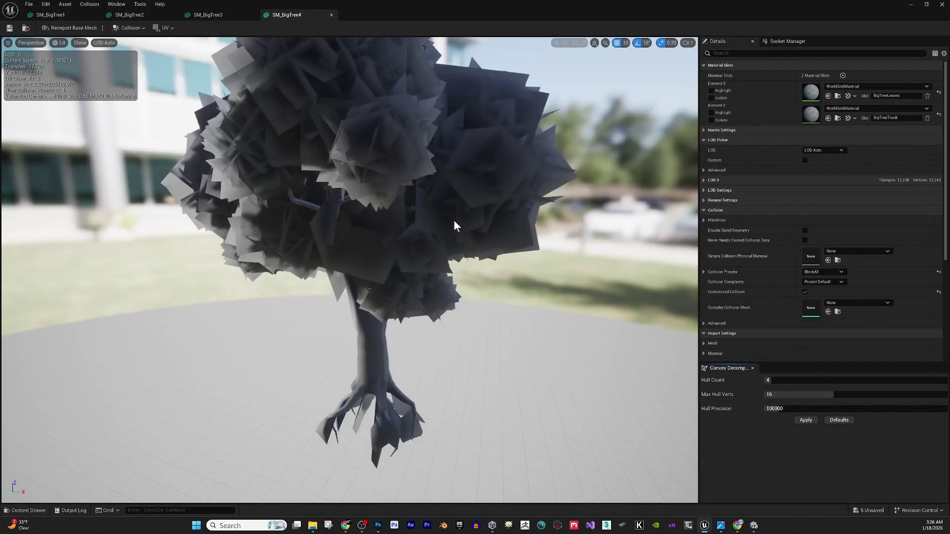
{"action": "scroll", "coordinate": [453, 232], "scroll_direction": "up", "scroll_amount": 5}
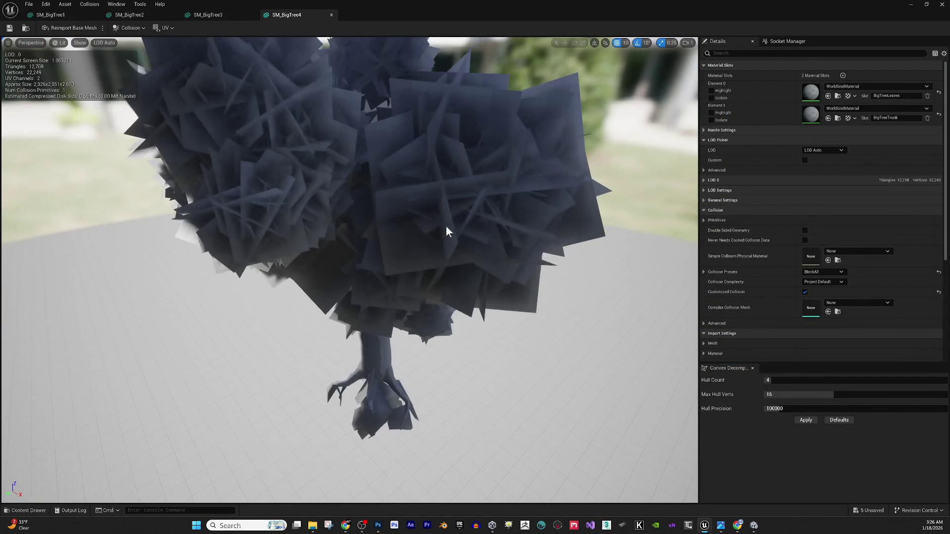
{"action": "left_click", "coordinate": [54, 15]}
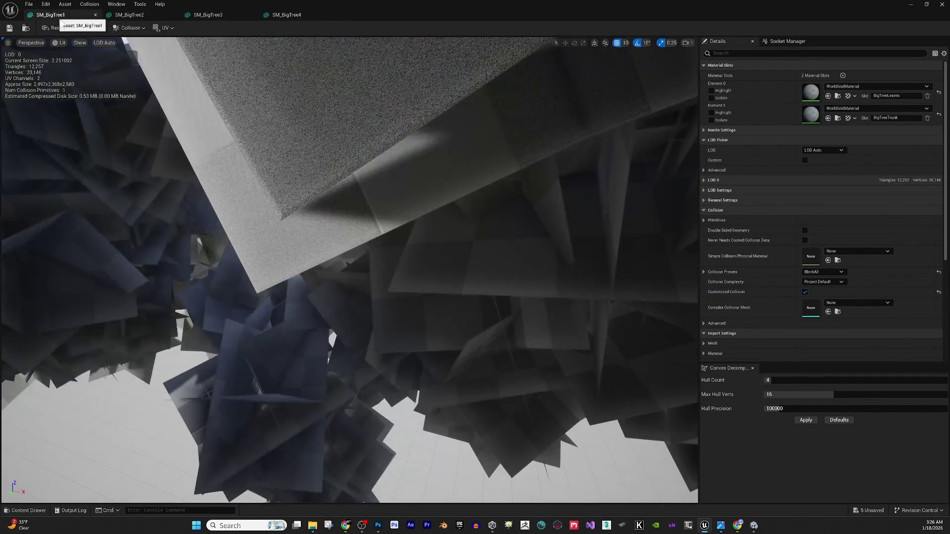
{"action": "mouse_move", "coordinate": [454, 308]}
{"action": "left_mouse_down"}
{"action": "mouse_move", "coordinate": [454, 341]}
{"action": "mouse_move", "coordinate": [454, 332]}
{"action": "mouse_move", "coordinate": [470, 356]}
{"action": "left_mouse_up"}
{"action": "mouse_move", "coordinate": [383, 290]}
{"action": "left_mouse_down"}
{"action": "mouse_move", "coordinate": [383, 282]}
{"action": "mouse_move", "coordinate": [383, 290]}
{"action": "left_mouse_up"}
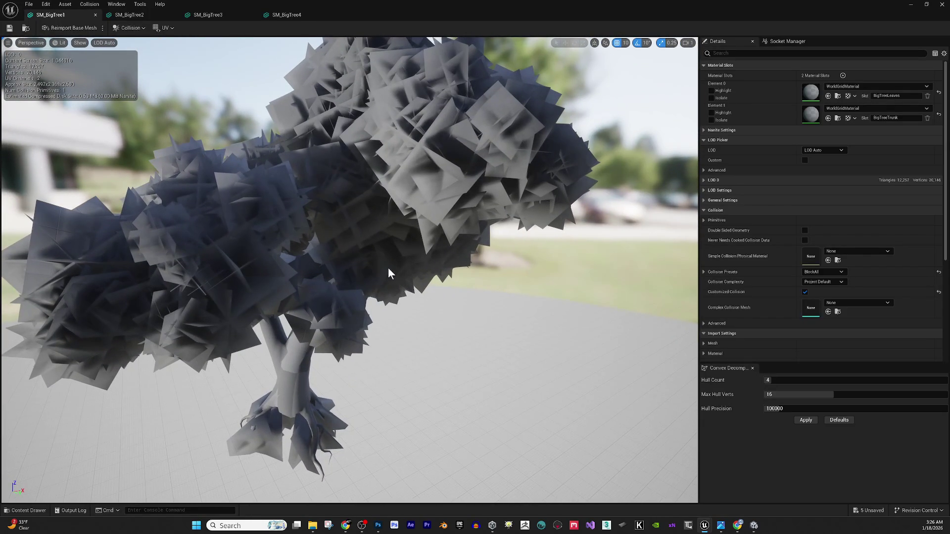
{"action": "scroll", "coordinate": [409, 239], "scroll_direction": "down", "scroll_amount": 5}
{"action": "mouse_move", "coordinate": [423, 256]}
{"action": "left_mouse_down"}
{"action": "mouse_move", "coordinate": [451, 257]}
{"action": "mouse_move", "coordinate": [450, 247]}
{"action": "mouse_move", "coordinate": [423, 256]}
{"action": "left_mouse_up"}
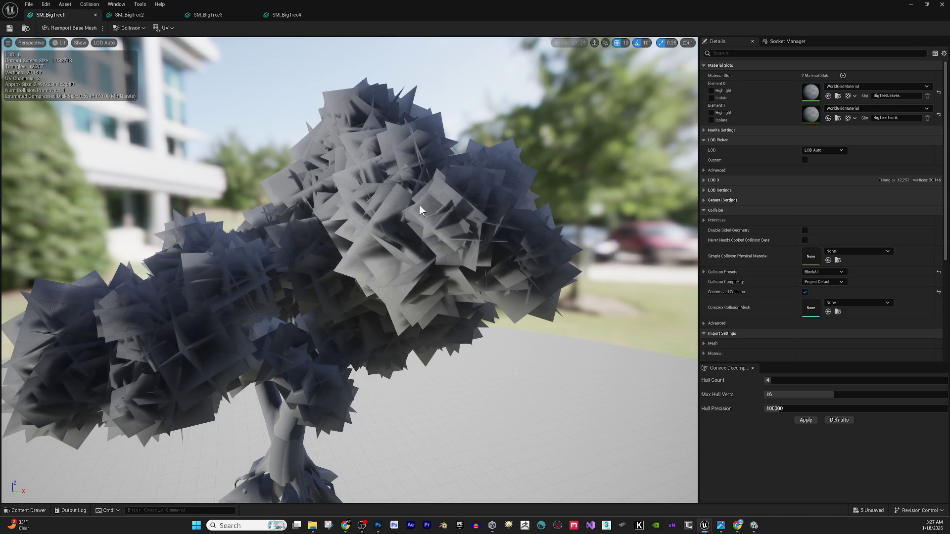
Assign M_BigTreeLeaves to the leaves slot and M_BigTreeTrunk1 to the trunk slot.
{"action": "mouse_move", "coordinate": [949, 153]}
{"action": "left_mouse_down"}
{"action": "mouse_move", "coordinate": [866, 153]}
{"action": "mouse_move", "coordinate": [804, 86]}
{"action": "mouse_move", "coordinate": [812, 100]}
{"action": "left_mouse_up"}
{"action": "mouse_move", "coordinate": [444, 325]}
{"action": "left_mouse_down"}
{"action": "mouse_move", "coordinate": [421, 309]}
{"action": "mouse_move", "coordinate": [426, 378]}
{"action": "mouse_move", "coordinate": [396, 366]}
{"action": "mouse_move", "coordinate": [386, 336]}
{"action": "mouse_move", "coordinate": [395, 307]}
{"action": "left_mouse_up"}
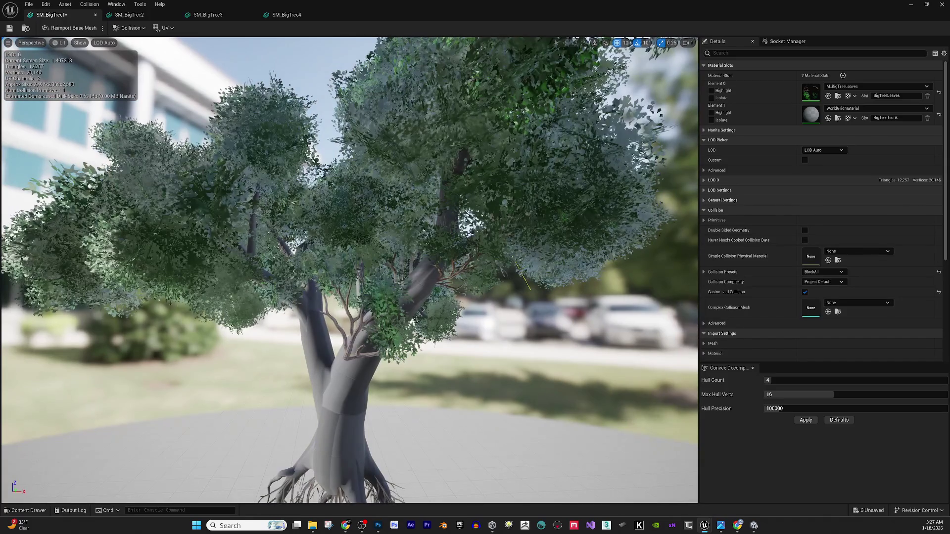
{"action": "left_click_drag", "start_coordinate": [939, 116], "coordinate": [811, 114]}
{"action": "scroll", "coordinate": [474, 284], "scroll_direction": "up", "scroll_amount": 2}
{"action": "scroll", "coordinate": [470, 290], "scroll_direction": "down", "scroll_amount": 2}
{"action": "mouse_move", "coordinate": [459, 298]}
{"action": "left_mouse_down"}
{"action": "mouse_move", "coordinate": [469, 327]}
{"action": "mouse_move", "coordinate": [453, 270]}
{"action": "left_mouse_up"}
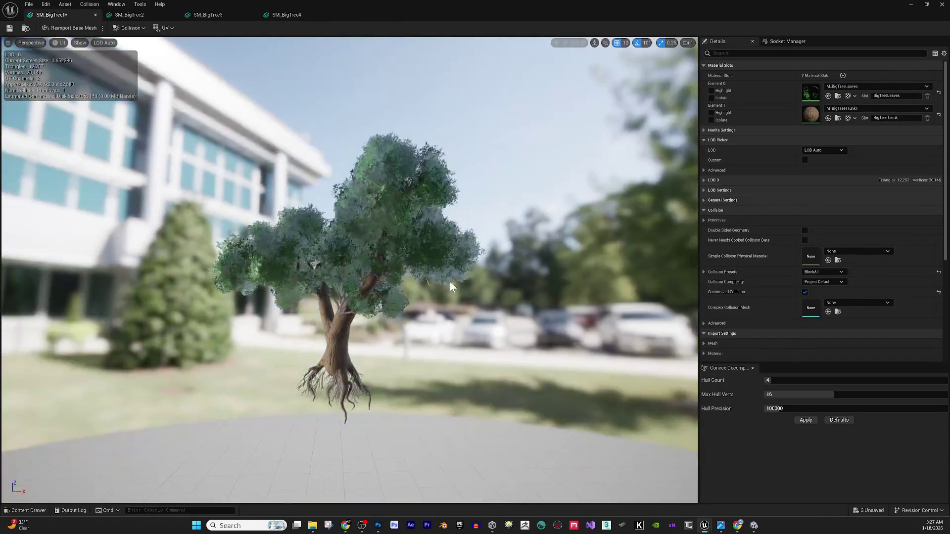
{"action": "scroll", "coordinate": [451, 275], "scroll_direction": "up", "scroll_amount": 6}
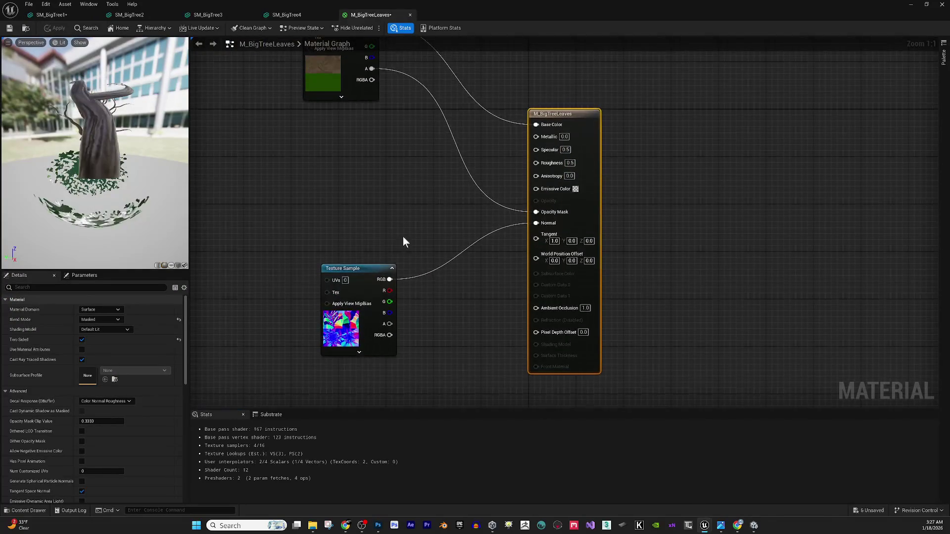
Set M_BigTreeLeaves Roughness to 0.7 and Specular to 0.2, apply, save and close it.
{"action": "left_click", "coordinate": [569, 163]}
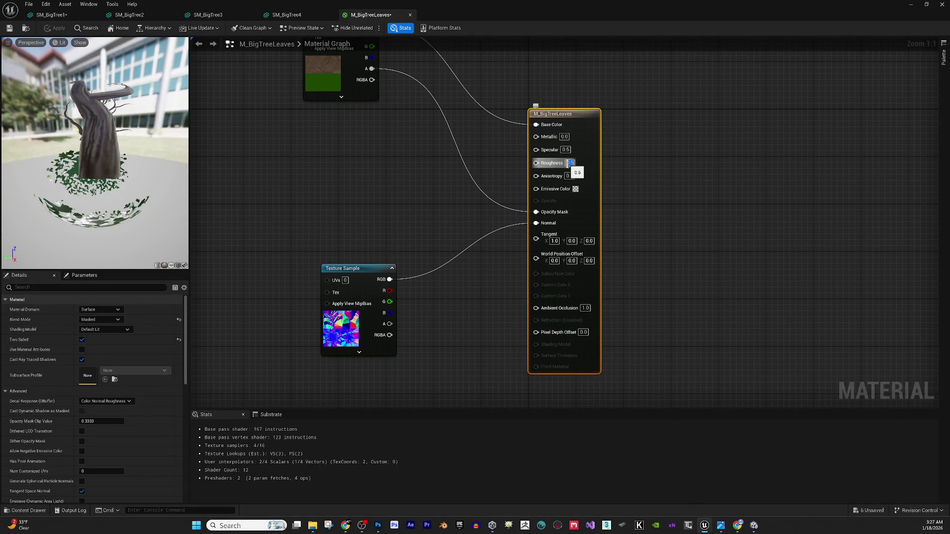
{"action": "type", "text": "0.7"}
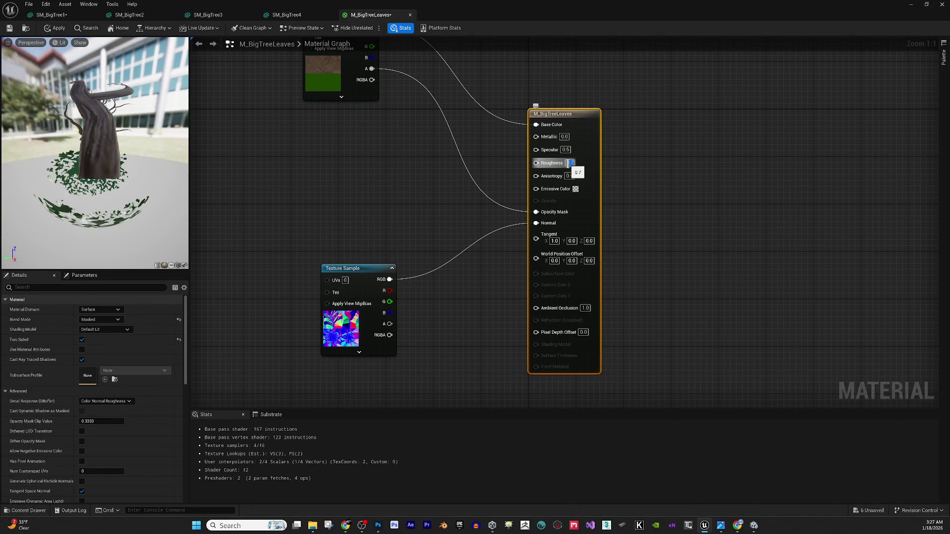
{"action": "left_click", "coordinate": [566, 149]}
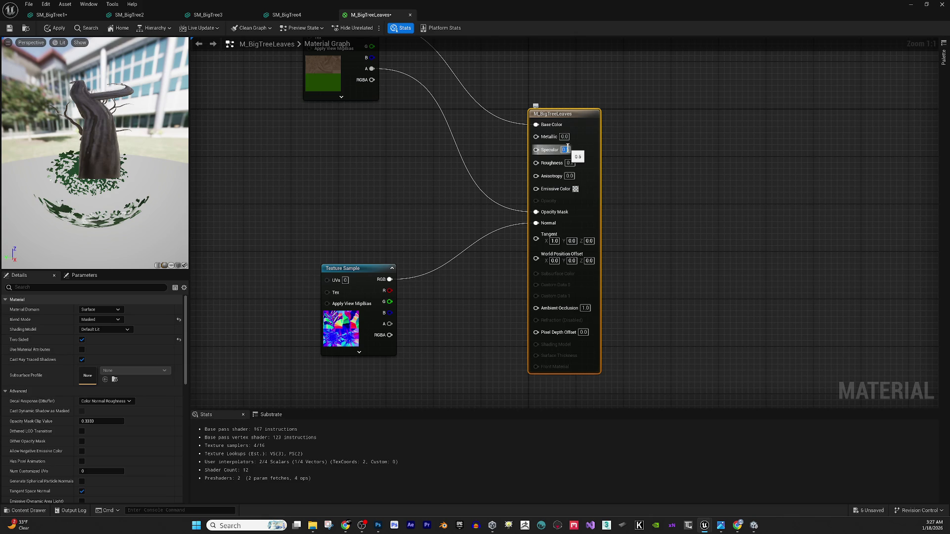
{"action": "type", "text": "0.2"}
{"action": "key", "text": "Return"}
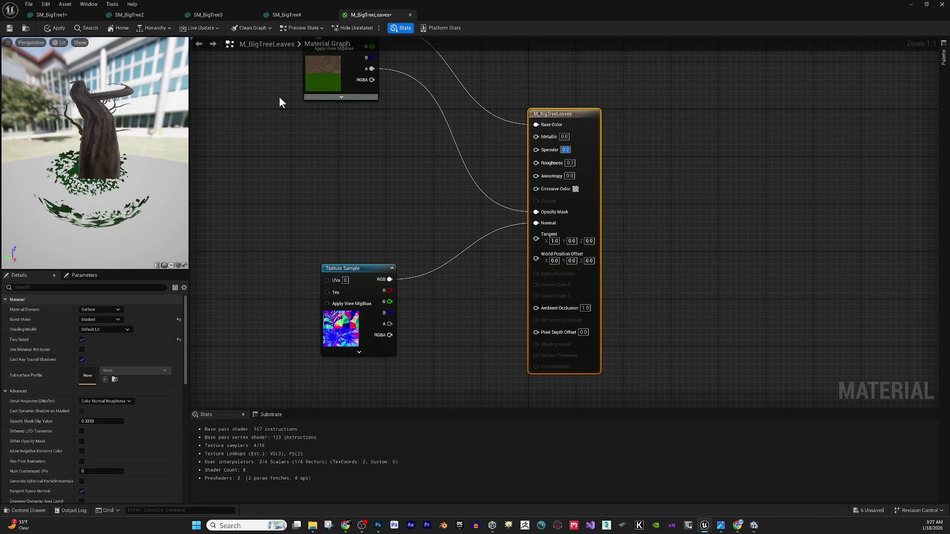
{"action": "left_click", "coordinate": [54, 28]}
{"action": "left_click", "coordinate": [9, 28]}
{"action": "left_click_drag", "start_coordinate": [146, 174], "coordinate": [164, 173]}
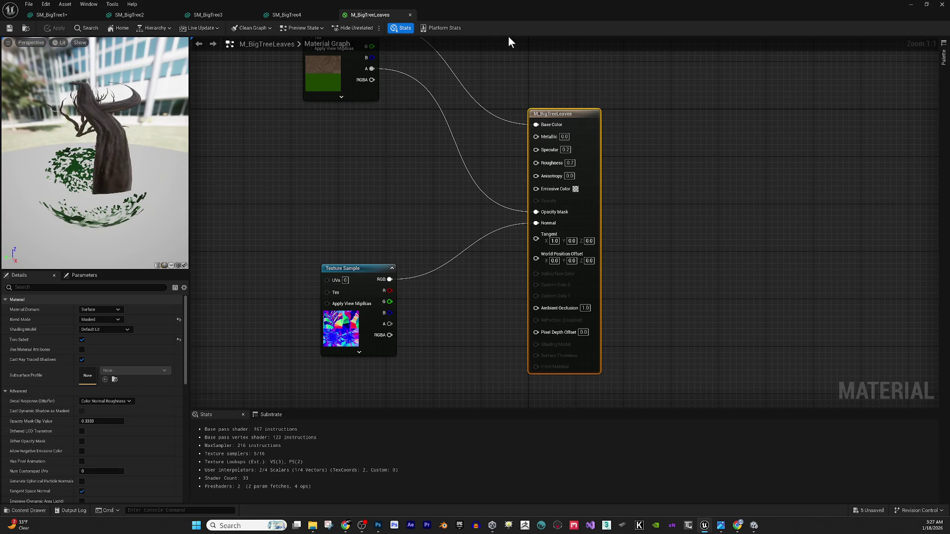
{"action": "left_click", "coordinate": [411, 15]}
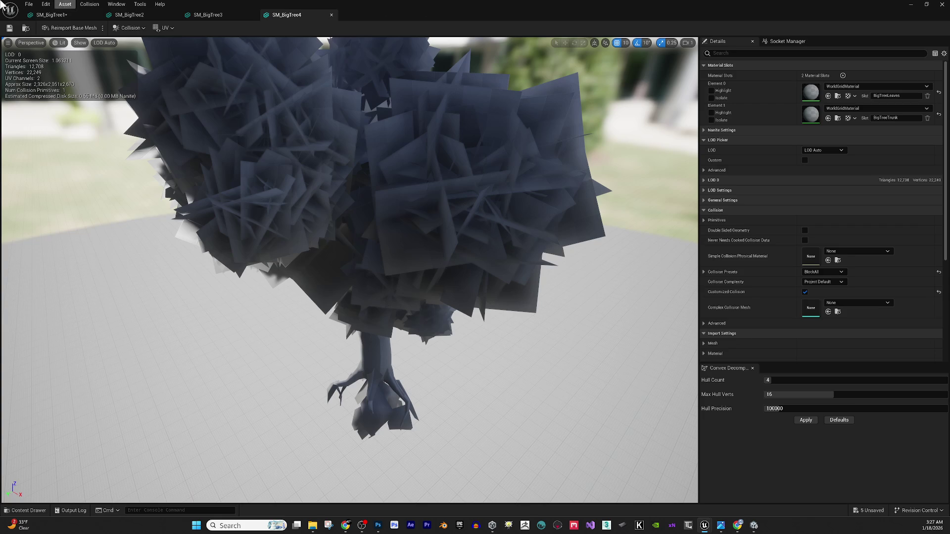
Give SM_BigTree2 M_BigTreeLeaves on the foliage slot and M_BigTreeTrunk2 on the trunk slot.
{"action": "left_click", "coordinate": [52, 15]}
{"action": "mouse_move", "coordinate": [498, 346]}
{"action": "left_mouse_down"}
{"action": "mouse_move", "coordinate": [369, 296]}
{"action": "mouse_move", "coordinate": [336, 316]}
{"action": "mouse_move", "coordinate": [346, 309]}
{"action": "mouse_move", "coordinate": [329, 299]}
{"action": "mouse_move", "coordinate": [329, 265]}
{"action": "mouse_move", "coordinate": [361, 311]}
{"action": "left_mouse_up"}
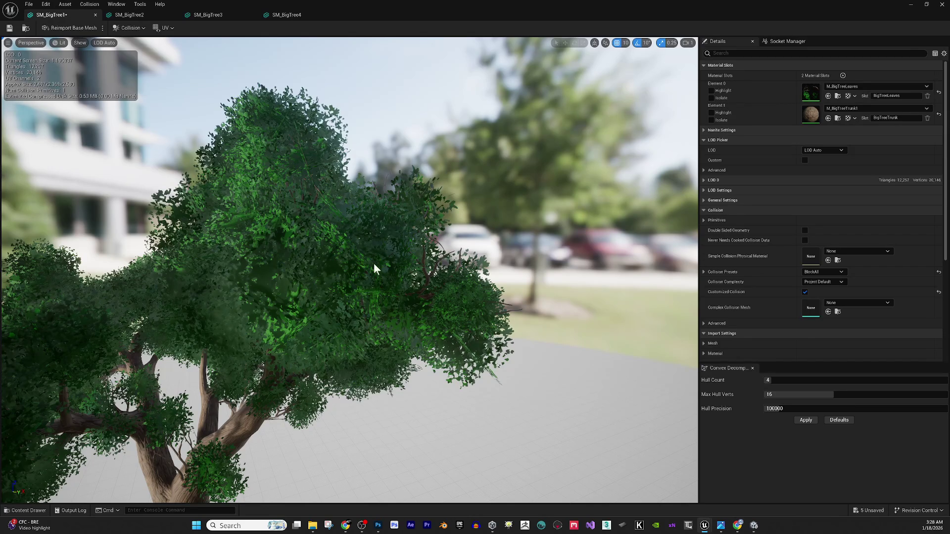
{"action": "left_click", "coordinate": [126, 16]}
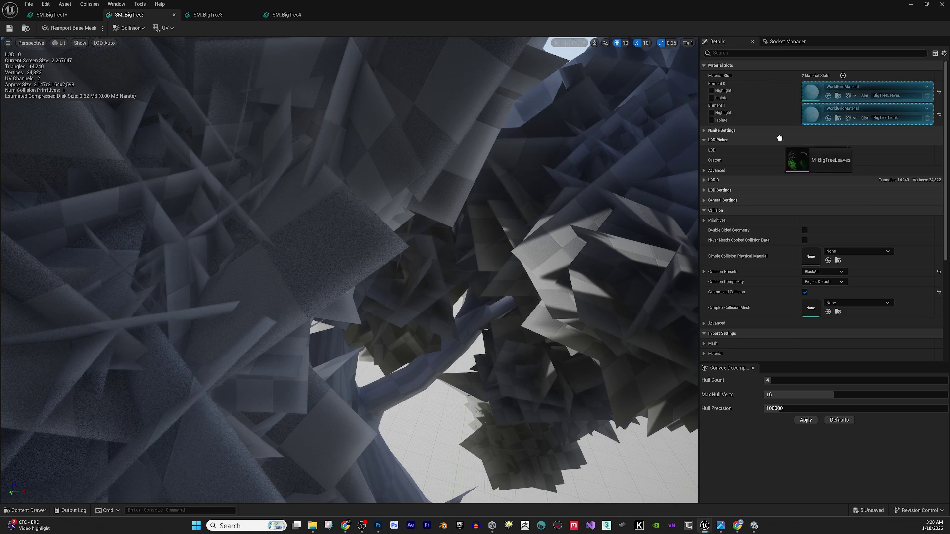
{"action": "left_click_drag", "start_coordinate": [816, 91], "coordinate": [839, 94]}
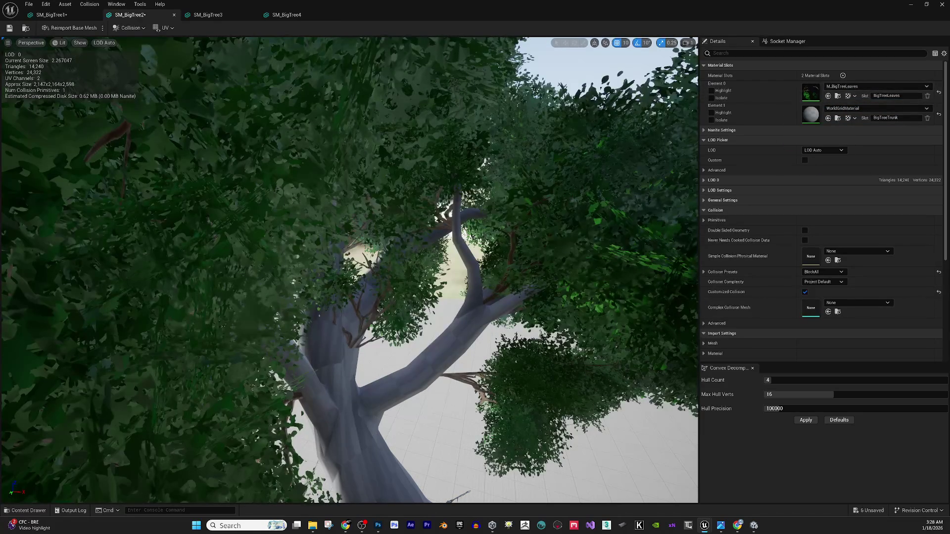
{"action": "mouse_move", "coordinate": [947, 119]}
{"action": "left_mouse_down"}
{"action": "mouse_move", "coordinate": [841, 96]}
{"action": "mouse_move", "coordinate": [844, 117]}
{"action": "left_mouse_up"}
{"action": "scroll", "coordinate": [468, 339], "scroll_direction": "down", "scroll_amount": 10}
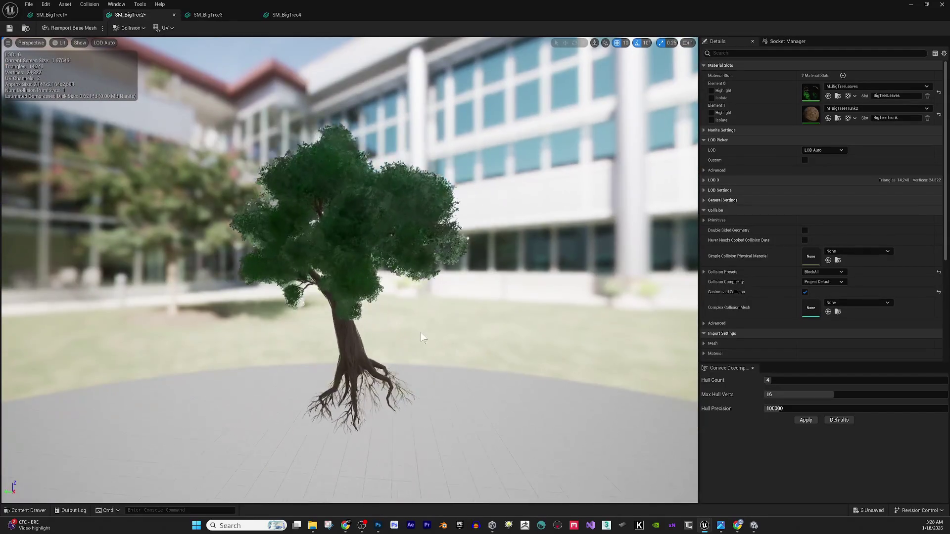
{"action": "left_click_drag", "start_coordinate": [421, 337], "coordinate": [373, 352]}
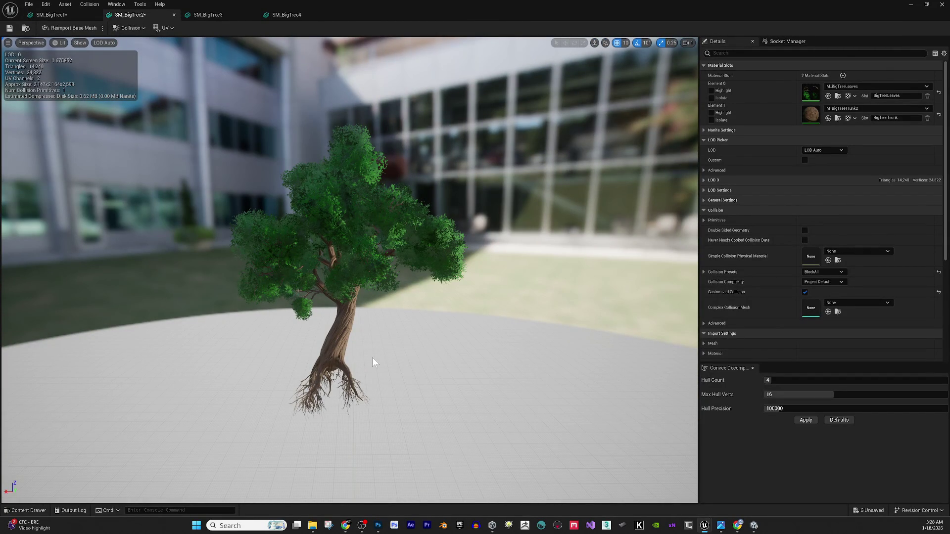
{"action": "left_click", "coordinate": [215, 11]}
{"action": "key", "text": "f"}
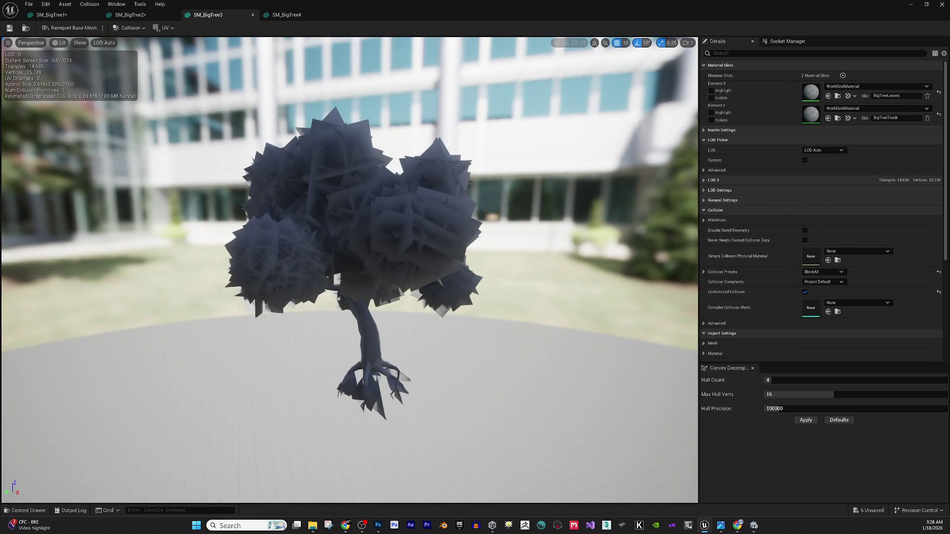
Assign M_BigTreeTrunk3 to the trunk slot and M_BigTreeLeaves to the foliage slot of SM_BigTree3.
{"action": "left_click", "coordinate": [828, 118]}
{"action": "left_click", "coordinate": [827, 95]}
{"action": "mouse_move", "coordinate": [533, 337]}
{"action": "left_mouse_down"}
{"action": "mouse_move", "coordinate": [515, 292]}
{"action": "mouse_move", "coordinate": [515, 312]}
{"action": "left_mouse_up"}
Give SM_BigTree4 M_BigTreeLeaves for its foliage and M_BigTreeTrunk3, replacing M_KapokierTrunk, for its trunk.
{"action": "left_click", "coordinate": [286, 15]}
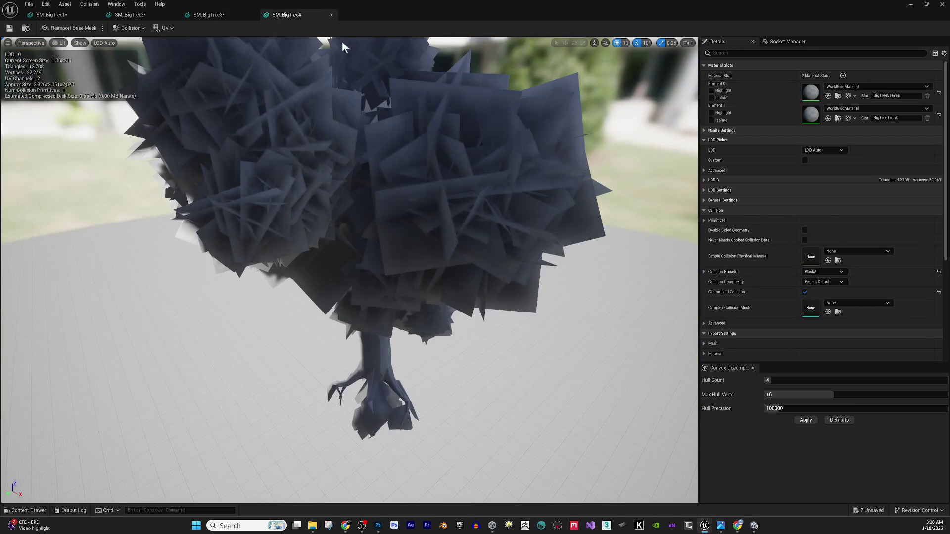
{"action": "left_click_drag", "start_coordinate": [940, 89], "coordinate": [811, 92]}
{"action": "left_click_drag", "start_coordinate": [495, 307], "coordinate": [467, 270]}
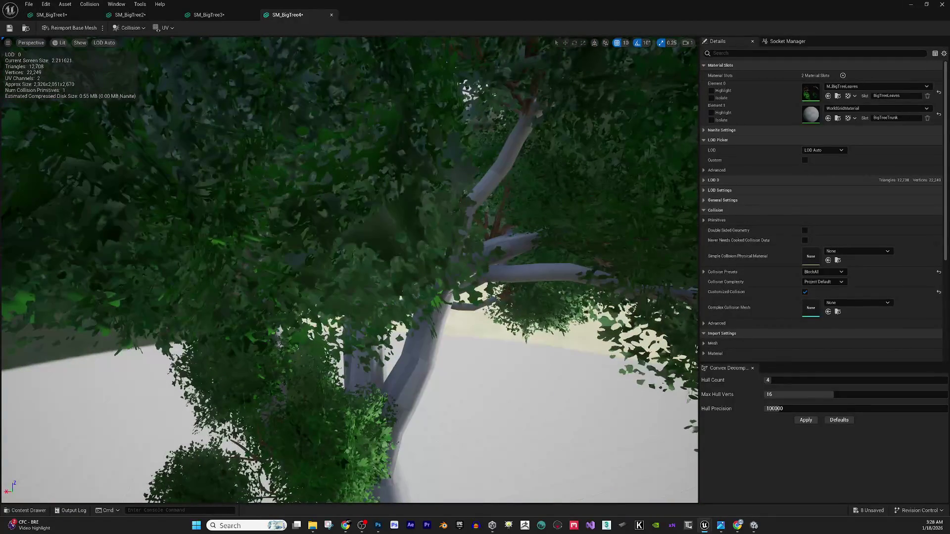
{"action": "mouse_move", "coordinate": [847, 286]}
{"action": "left_mouse_down"}
{"action": "mouse_move", "coordinate": [770, 198]}
{"action": "mouse_move", "coordinate": [773, 112]}
{"action": "mouse_move", "coordinate": [815, 113]}
{"action": "left_mouse_up"}
{"action": "mouse_move", "coordinate": [647, 327]}
{"action": "left_mouse_down"}
{"action": "mouse_move", "coordinate": [400, 301]}
{"action": "mouse_move", "coordinate": [302, 203]}
{"action": "mouse_move", "coordinate": [479, 193]}
{"action": "mouse_move", "coordinate": [625, 322]}
{"action": "left_mouse_up"}
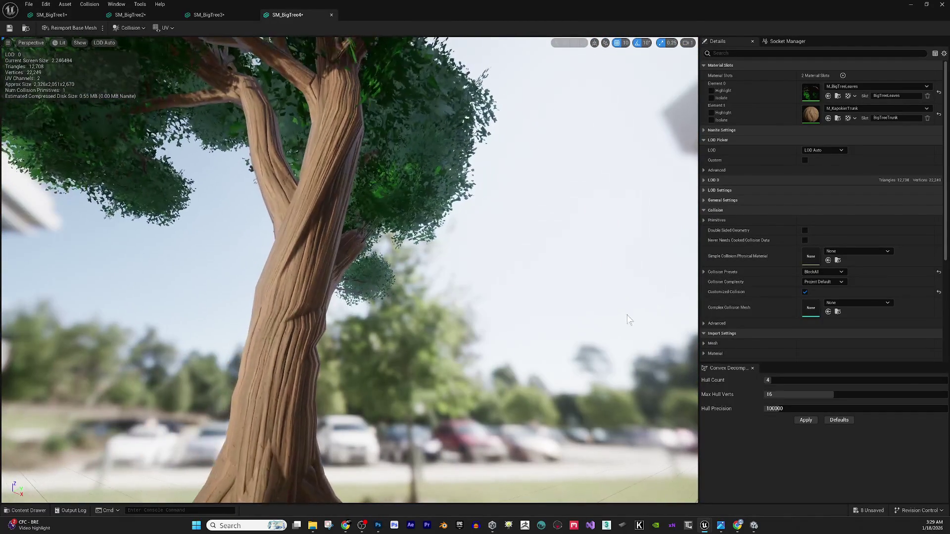
{"action": "mouse_move", "coordinate": [940, 94]}
{"action": "left_mouse_down"}
{"action": "mouse_move", "coordinate": [866, 92]}
{"action": "mouse_move", "coordinate": [846, 123]}
{"action": "mouse_move", "coordinate": [822, 108]}
{"action": "left_mouse_up"}
{"action": "left_click_drag", "start_coordinate": [544, 247], "coordinate": [506, 262]}
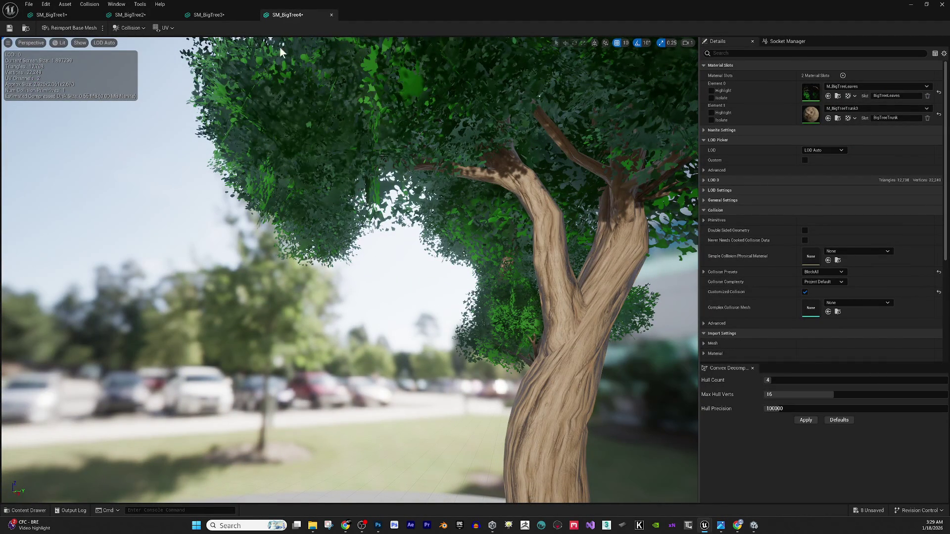
Review SM_BigTree3 in the viewport, then close the mesh editor.
{"action": "left_click", "coordinate": [207, 15]}
{"action": "mouse_move", "coordinate": [425, 358]}
{"action": "left_mouse_down"}
{"action": "mouse_move", "coordinate": [347, 322]}
{"action": "mouse_move", "coordinate": [346, 302]}
{"action": "mouse_move", "coordinate": [386, 282]}
{"action": "mouse_move", "coordinate": [357, 218]}
{"action": "left_mouse_up"}
{"action": "mouse_move", "coordinate": [285, 317]}
{"action": "left_mouse_down"}
{"action": "mouse_move", "coordinate": [285, 341]}
{"action": "mouse_move", "coordinate": [285, 327]}
{"action": "left_mouse_up"}
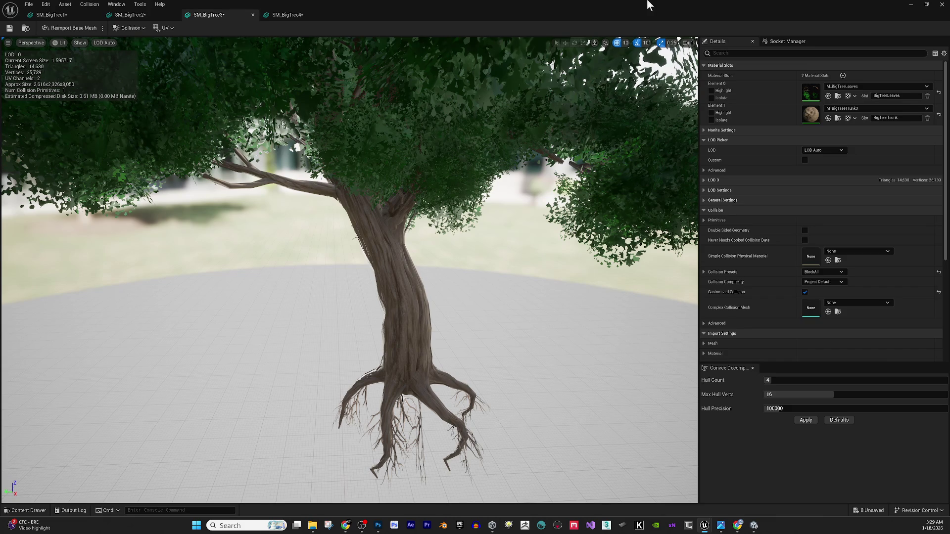
{"action": "left_click", "coordinate": [941, 4]}
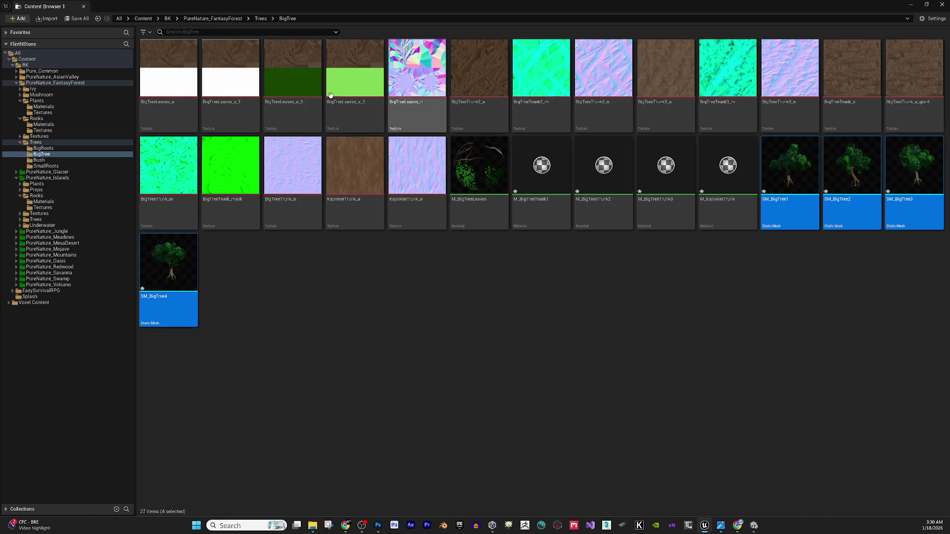
Save all modified BigTree assets and return to the Trees folder.
{"action": "left_click", "coordinate": [77, 19]}
{"action": "left_click", "coordinate": [528, 347]}
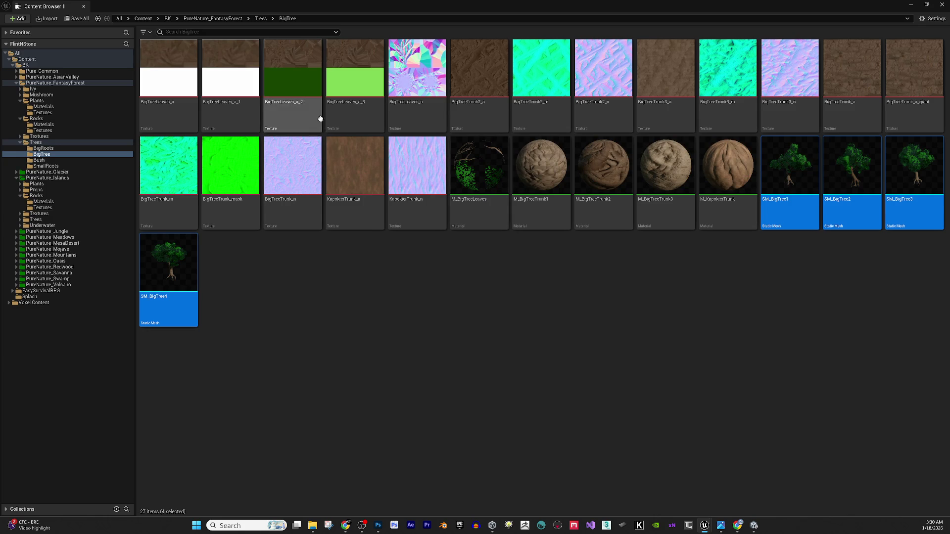
{"action": "left_click", "coordinate": [260, 18]}
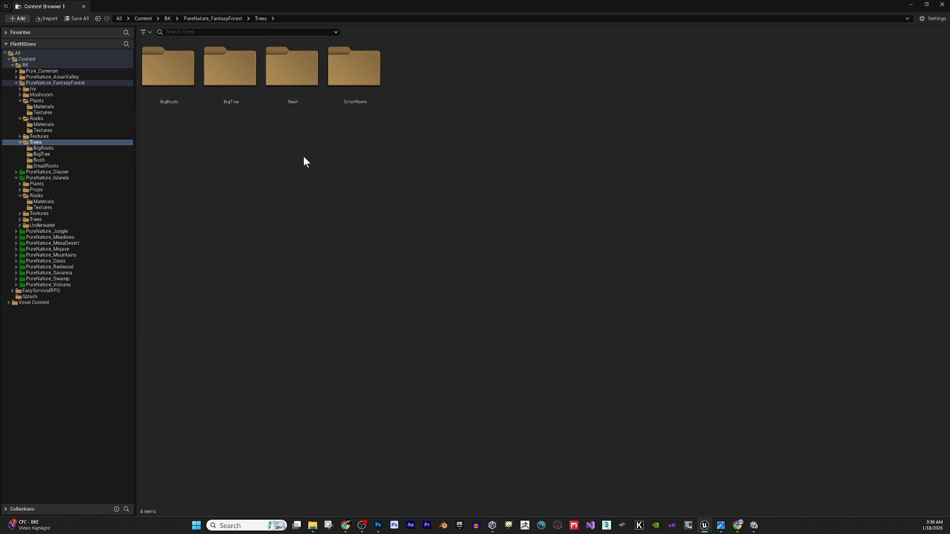
In the Bush folder, delete the LOD1, LOD2 and LOD3 meshes of Bush1, Bush2 and Bush3.
{"action": "double_click", "coordinate": [284, 75]}
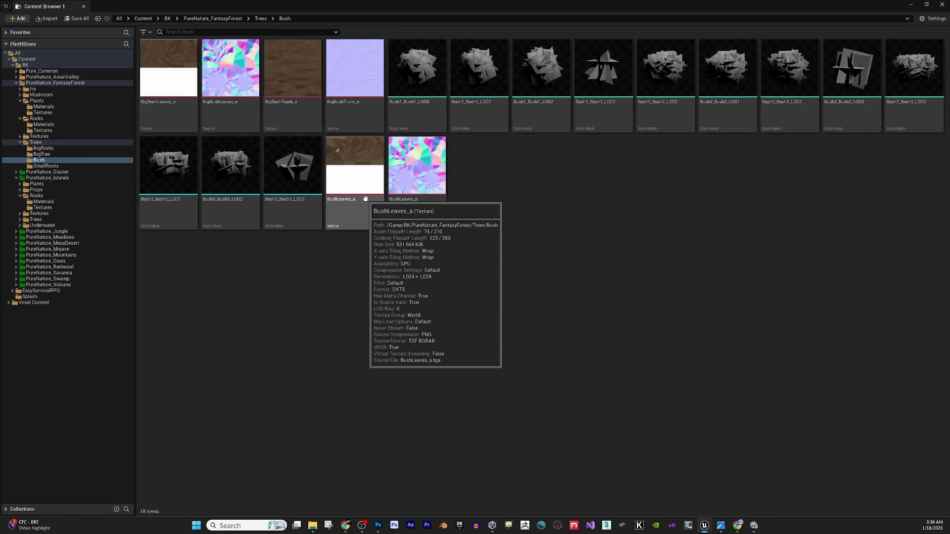
{"action": "left_click", "coordinate": [468, 99]}
{"action": "left_click", "coordinate": [535, 90], "text": "ctrl"}
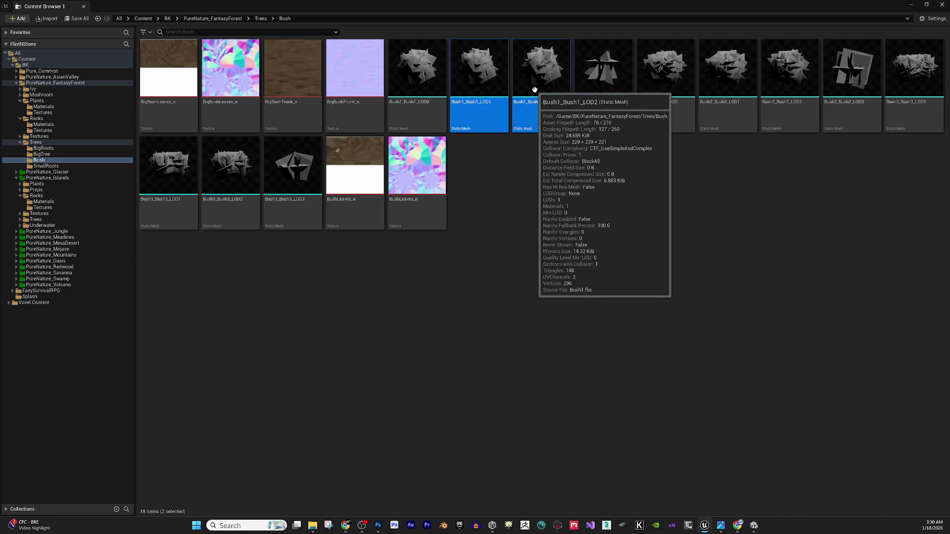
{"action": "left_click", "coordinate": [602, 99], "text": "ctrl"}
{"action": "left_click", "coordinate": [727, 99], "text": "ctrl"}
{"action": "left_click", "coordinate": [807, 106], "text": "ctrl"}
{"action": "left_click", "coordinate": [851, 104], "text": "ctrl"}
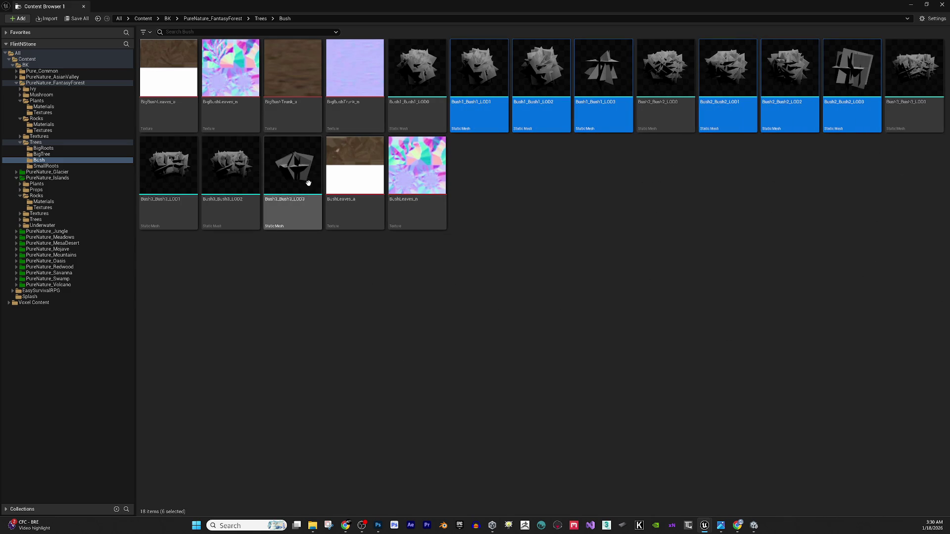
{"action": "left_click", "coordinate": [168, 166], "text": "ctrl"}
{"action": "left_click", "coordinate": [232, 169], "text": "ctrl"}
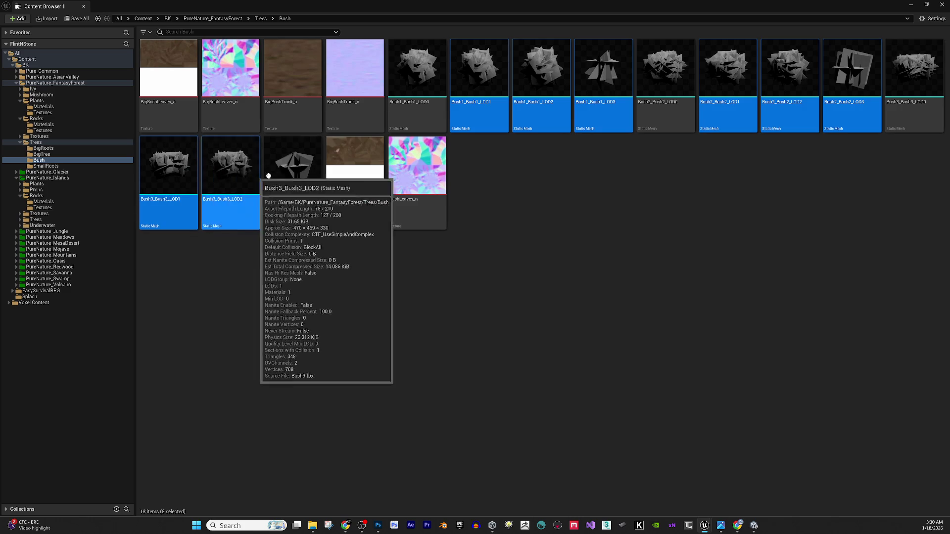
{"action": "left_click", "coordinate": [290, 199], "text": "ctrl"}
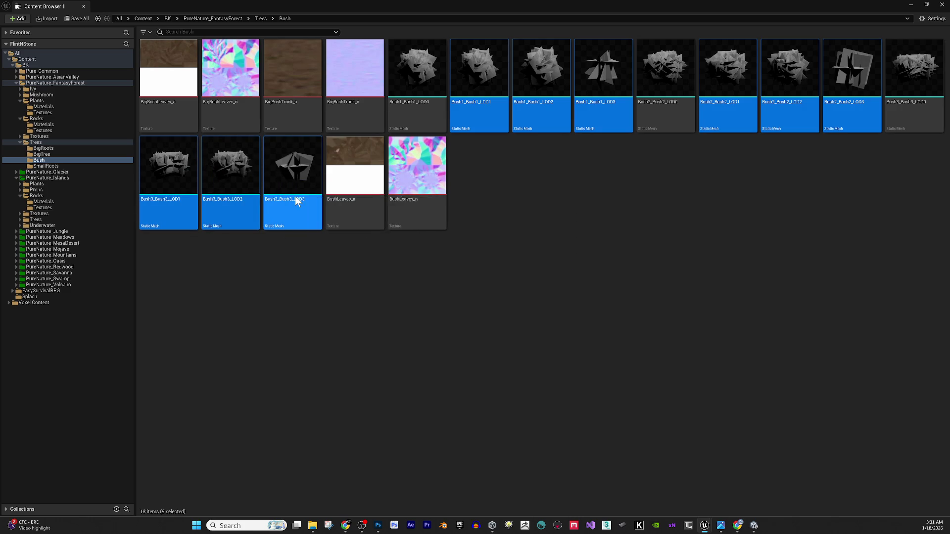
{"action": "key", "text": "Delete"}
{"action": "left_click", "coordinate": [448, 380]}
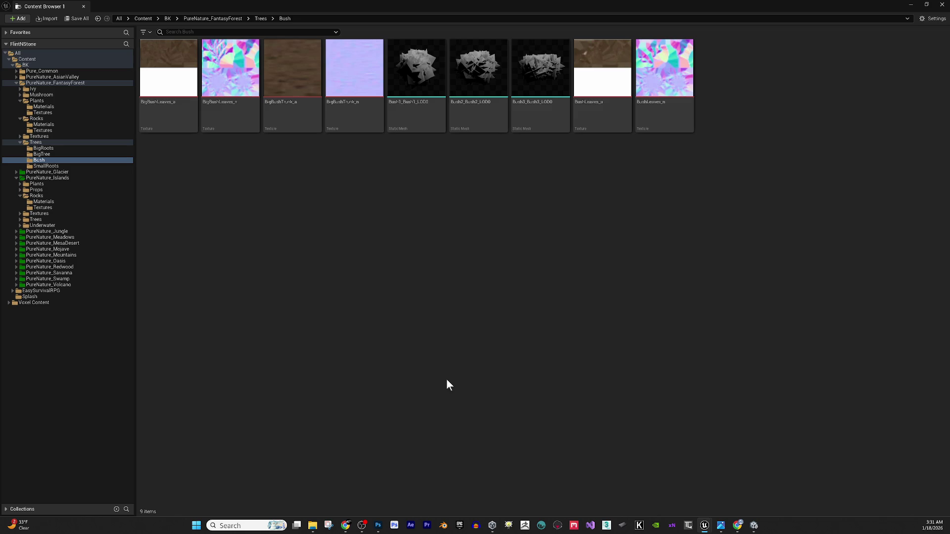
Open the BigRoots folder and rename the first root mesh to SM_BigRoots_1.
{"action": "left_click", "coordinate": [259, 18]}
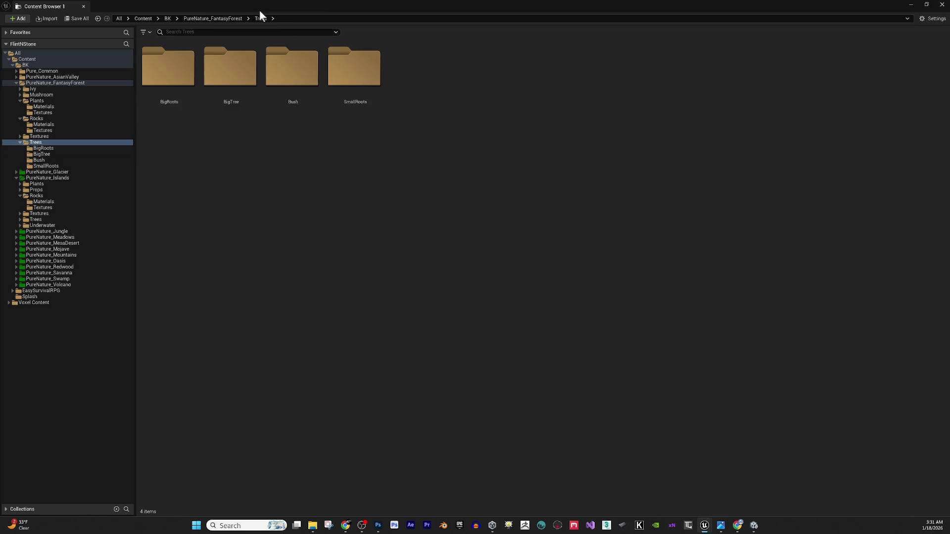
{"action": "double_click", "coordinate": [173, 110]}
{"action": "left_click", "coordinate": [174, 94]}
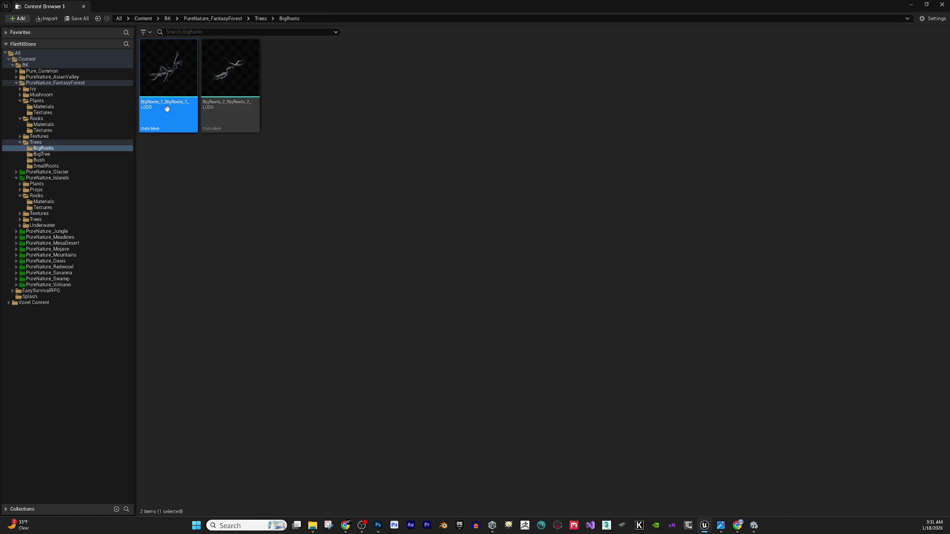
{"action": "mouse_move", "coordinate": [165, 101]}
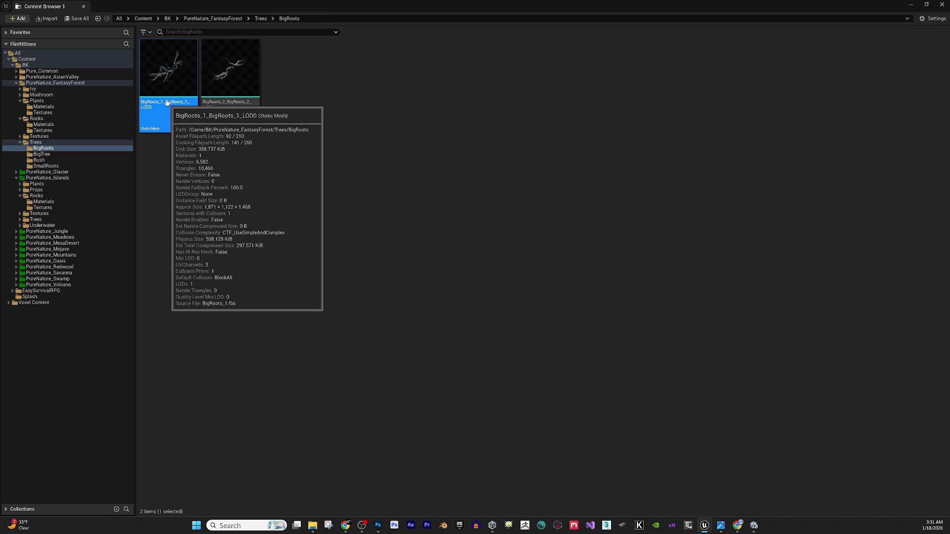
{"action": "left_click", "coordinate": [165, 101]}
{"action": "key", "text": "BackSpace"}
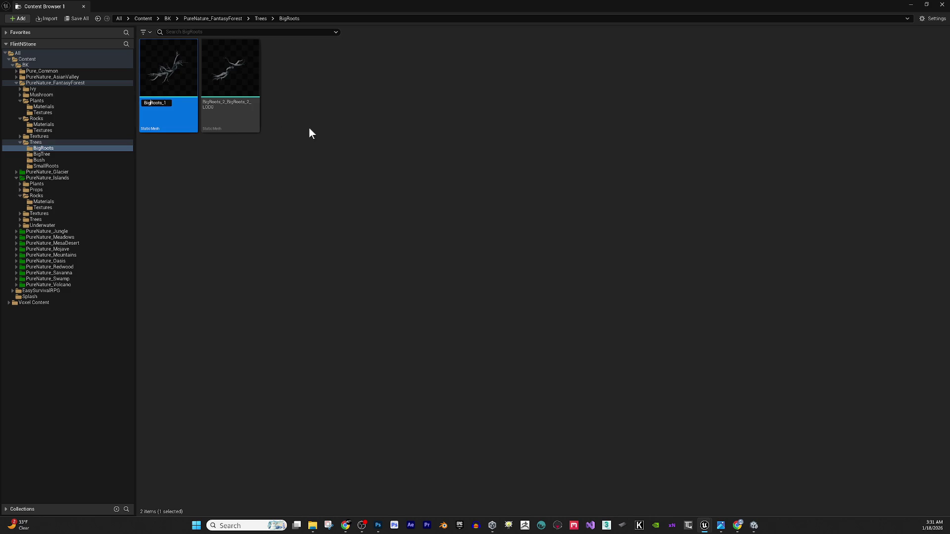
{"action": "type", "text": "SM_"}
{"action": "key", "text": "Return"}
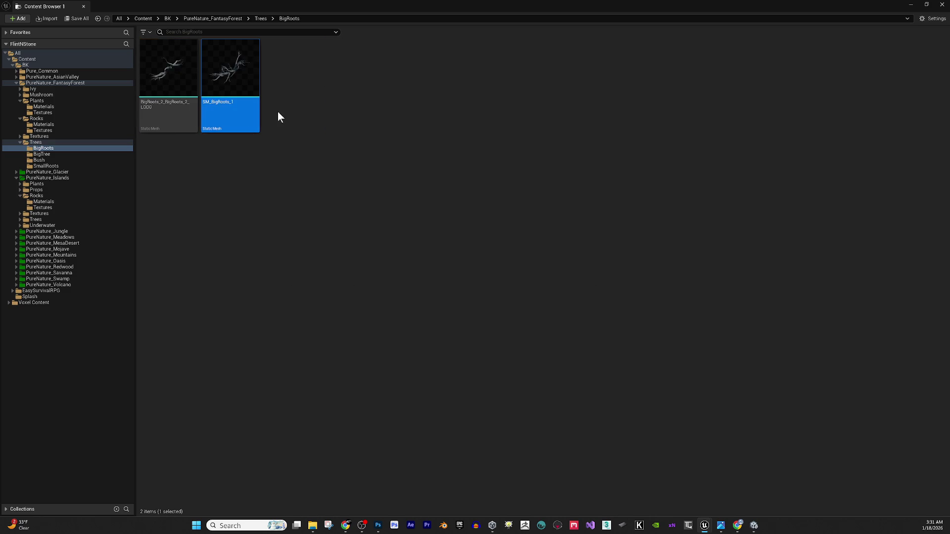
Rename the second root mesh to SM_BigRoots_2, removing its LOD0 suffix.
{"action": "left_click", "coordinate": [166, 102]}
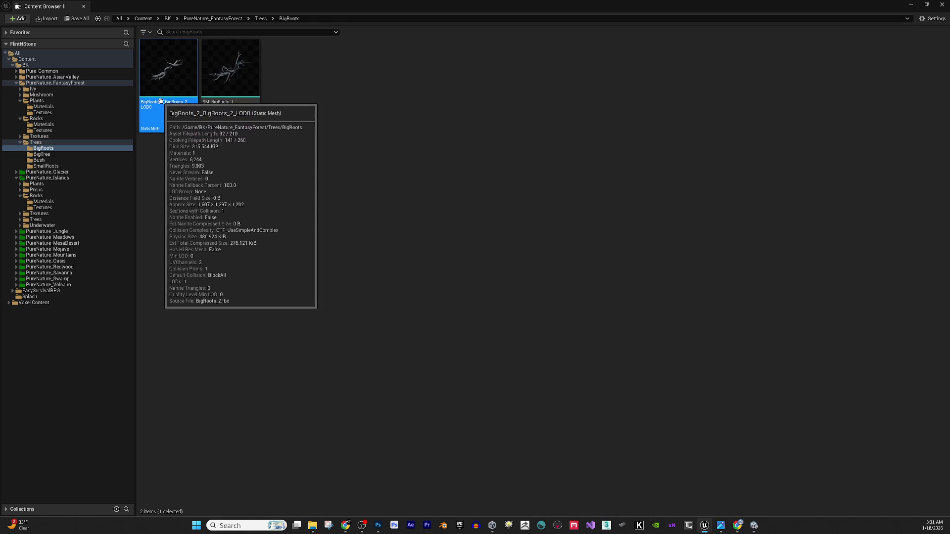
{"action": "key", "text": "F2"}
{"action": "left_click_drag", "start_coordinate": [167, 104], "coordinate": [280, 126]}
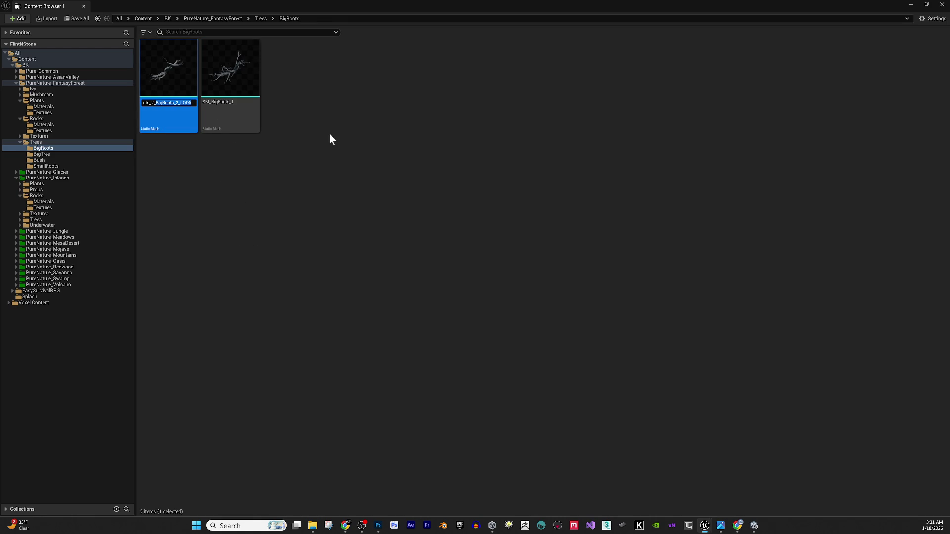
{"action": "key", "text": "BackSpace"}
{"action": "key", "text": "Home"}
{"action": "type", "text": "SM_"}
{"action": "key", "text": "Return"}
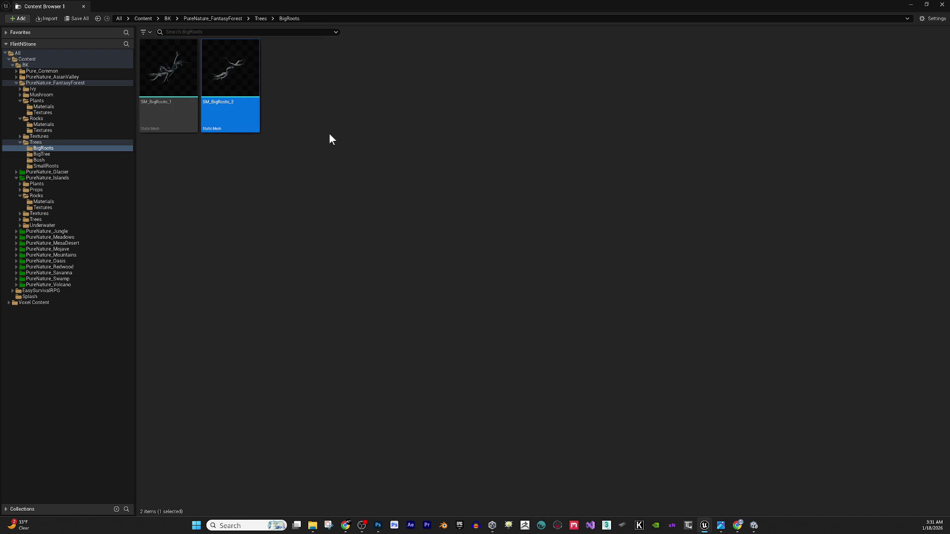
Open both SM_BigRoots_1 and SM_BigRoots_2 in the mesh editor.
{"action": "left_click", "coordinate": [168, 74]}
{"action": "left_click", "coordinate": [225, 76], "text": "ctrl"}
{"action": "right_click", "coordinate": [224, 76]}
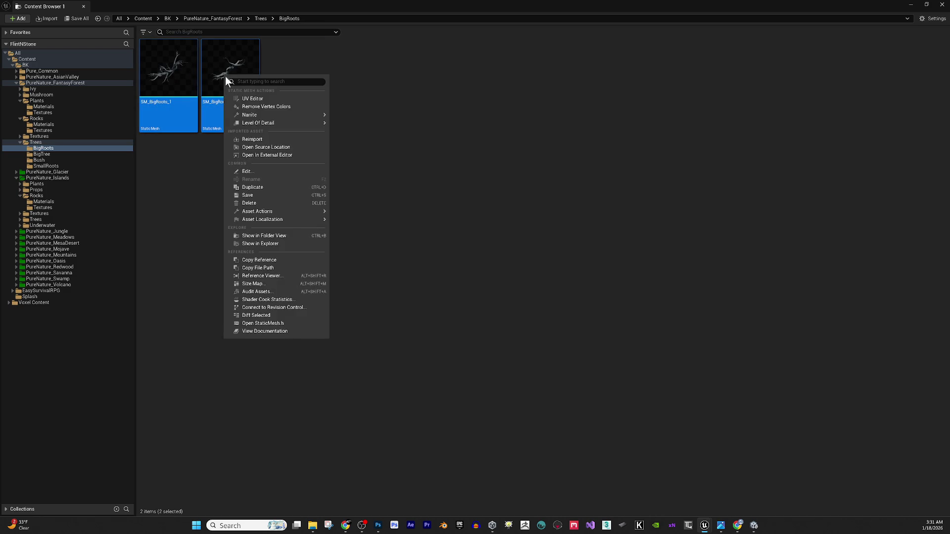
{"action": "left_click", "coordinate": [275, 174]}
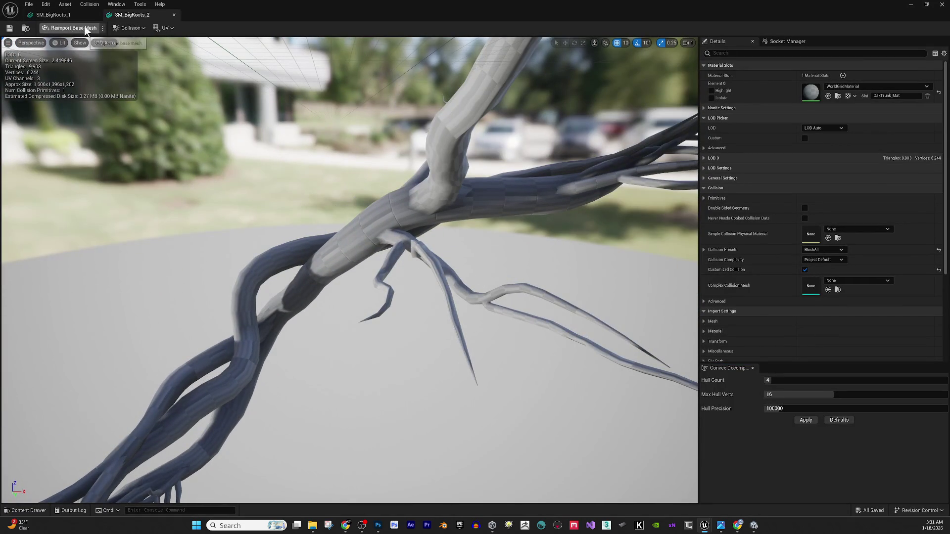
Apply the M_BigTreeTrunk1 bark material to the root mesh and inspect the textured roots.
{"action": "left_click", "coordinate": [53, 15]}
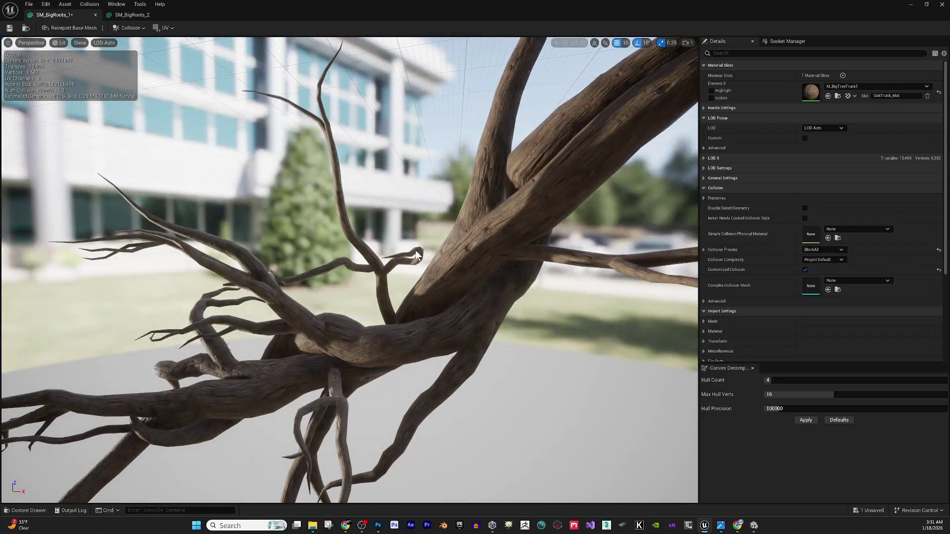
{"action": "mouse_move", "coordinate": [415, 254]}
{"action": "left_mouse_down"}
{"action": "mouse_move", "coordinate": [393, 253]}
{"action": "mouse_move", "coordinate": [402, 254]}
{"action": "left_mouse_up"}
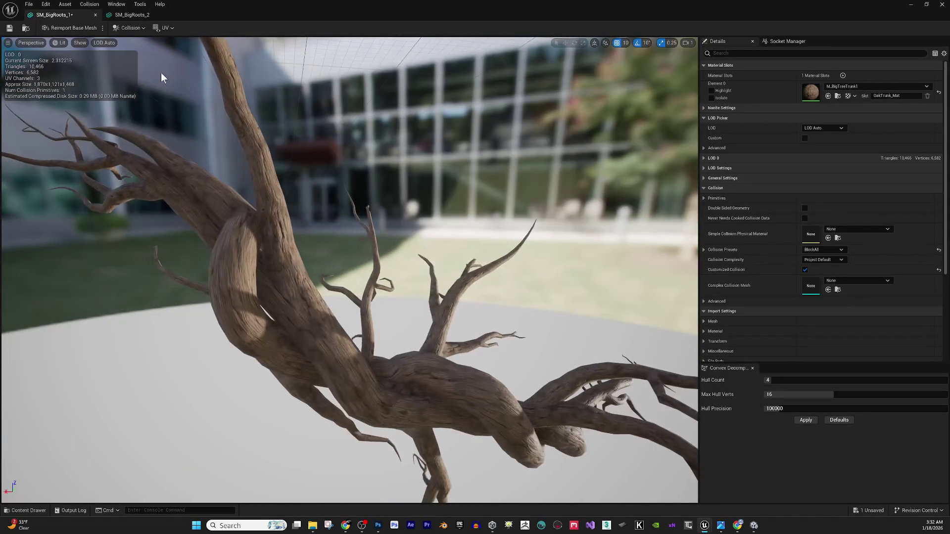
{"action": "left_click", "coordinate": [133, 16]}
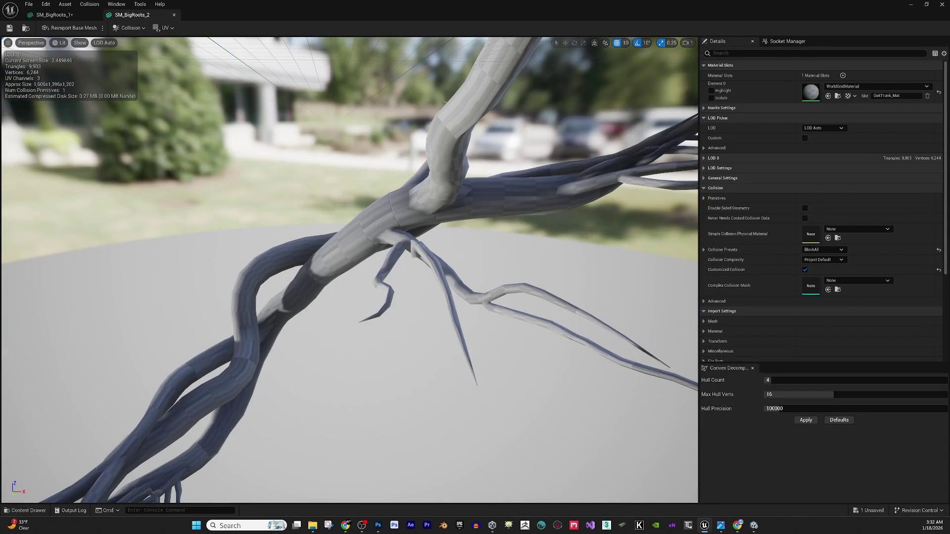
{"action": "left_click", "coordinate": [828, 96]}
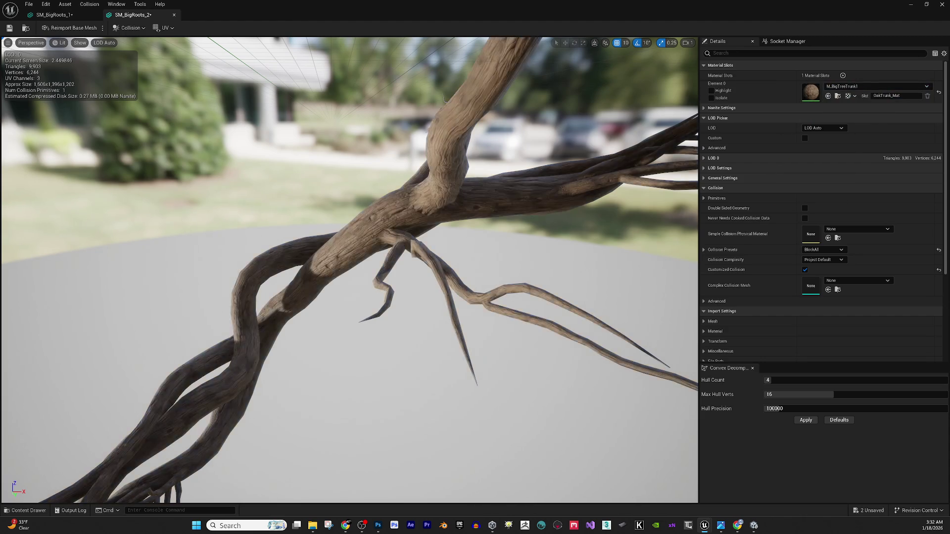
{"action": "left_click_drag", "start_coordinate": [346, 247], "coordinate": [376, 247]}
{"action": "scroll", "coordinate": [471, 245], "scroll_direction": "down", "scroll_amount": 5}
{"action": "mouse_move", "coordinate": [471, 244]}
{"action": "left_mouse_down"}
{"action": "mouse_move", "coordinate": [364, 250]}
{"action": "mouse_move", "coordinate": [390, 242]}
{"action": "mouse_move", "coordinate": [358, 219]}
{"action": "left_mouse_up"}
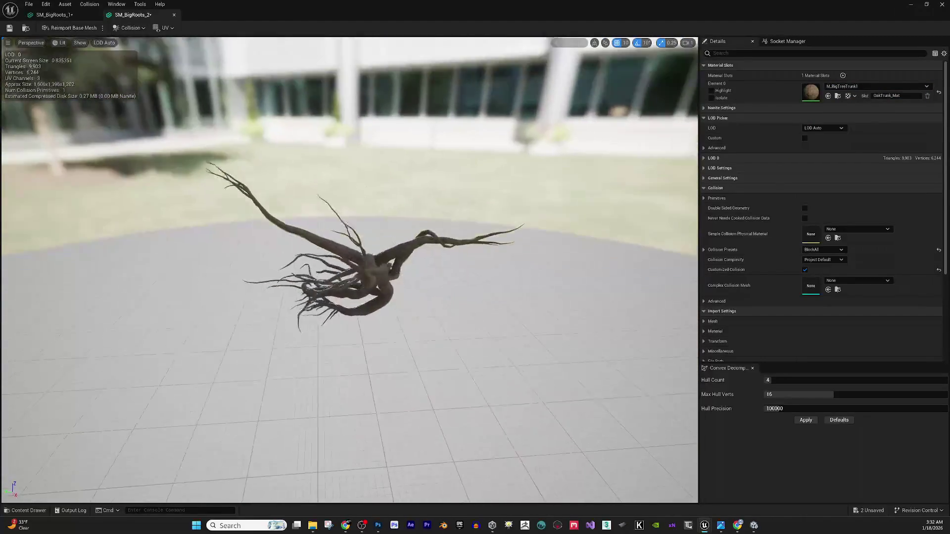
{"action": "scroll", "coordinate": [417, 251], "scroll_direction": "up", "scroll_amount": 5}
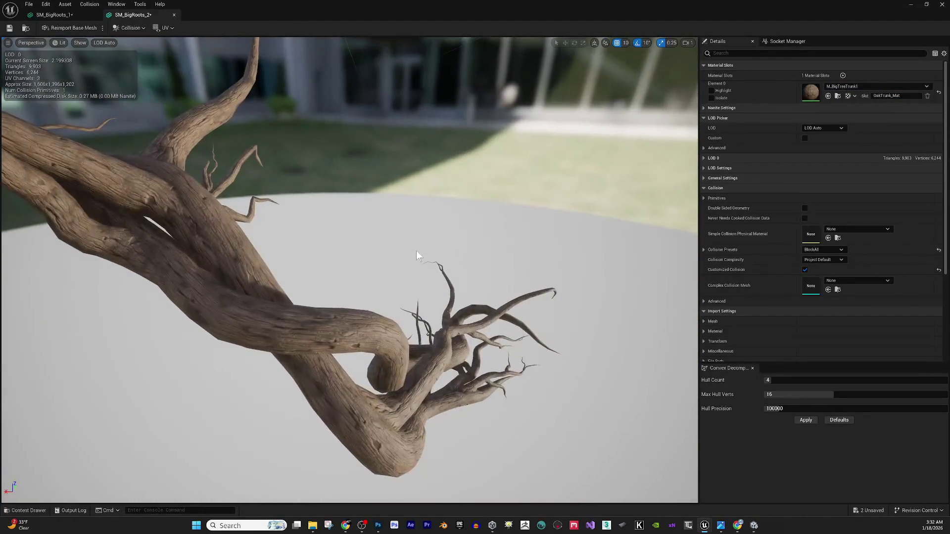
{"action": "key", "text": "f"}
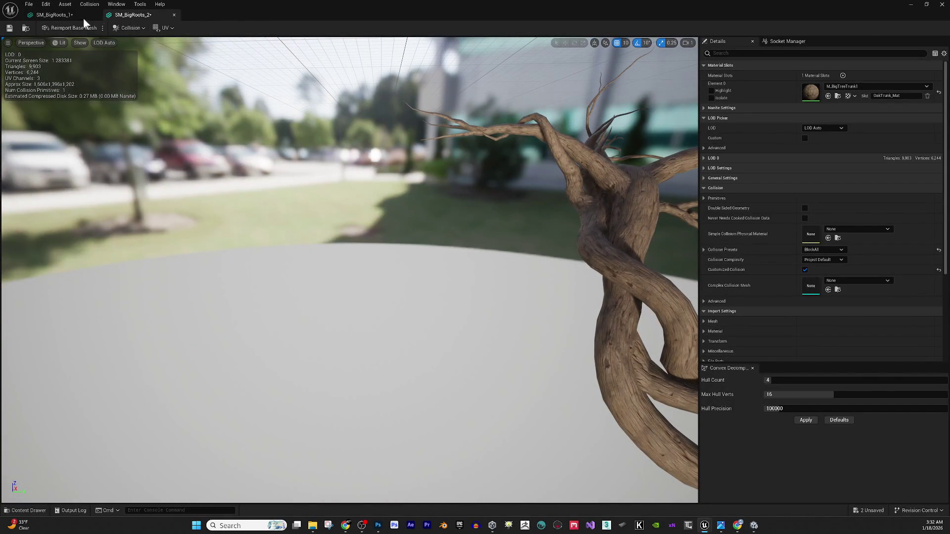
Close both the SM_BigRoots_1 and SM_BigRoots_2 mesh editors.
{"action": "left_click", "coordinate": [88, 19]}
{"action": "left_click", "coordinate": [96, 16]}
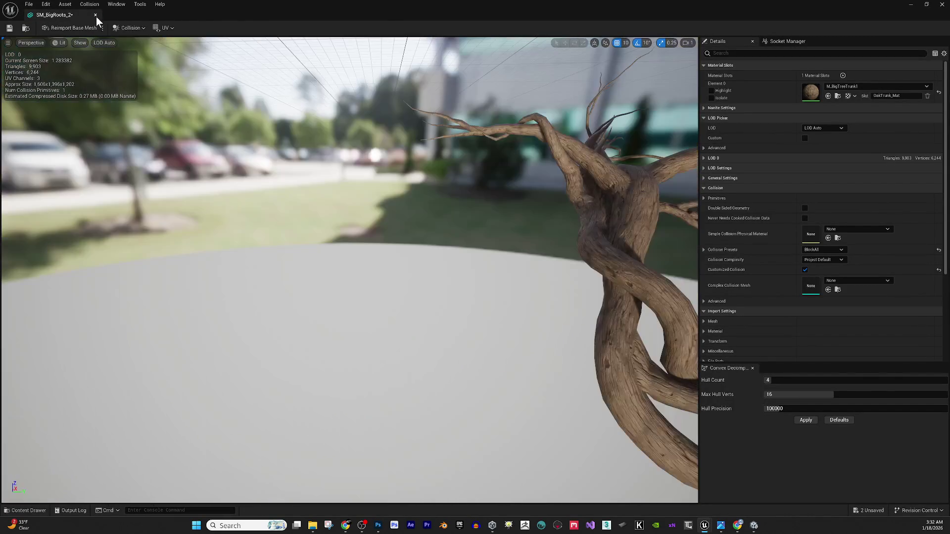
{"action": "left_click", "coordinate": [95, 16]}
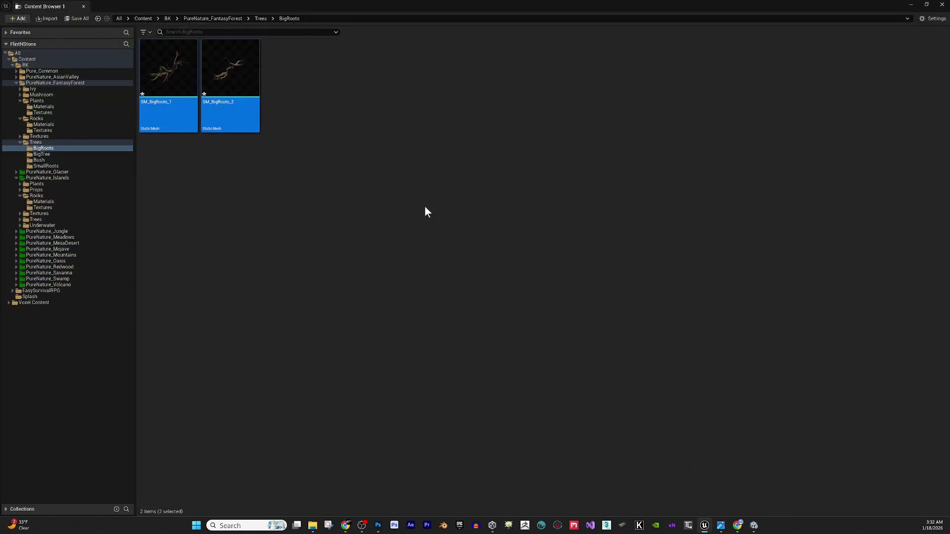
Go from the Trees folder into the Bush folder and look over its leaf textures.
{"action": "left_click", "coordinate": [257, 18]}
{"action": "double_click", "coordinate": [187, 76]}
{"action": "left_click", "coordinate": [258, 18]}
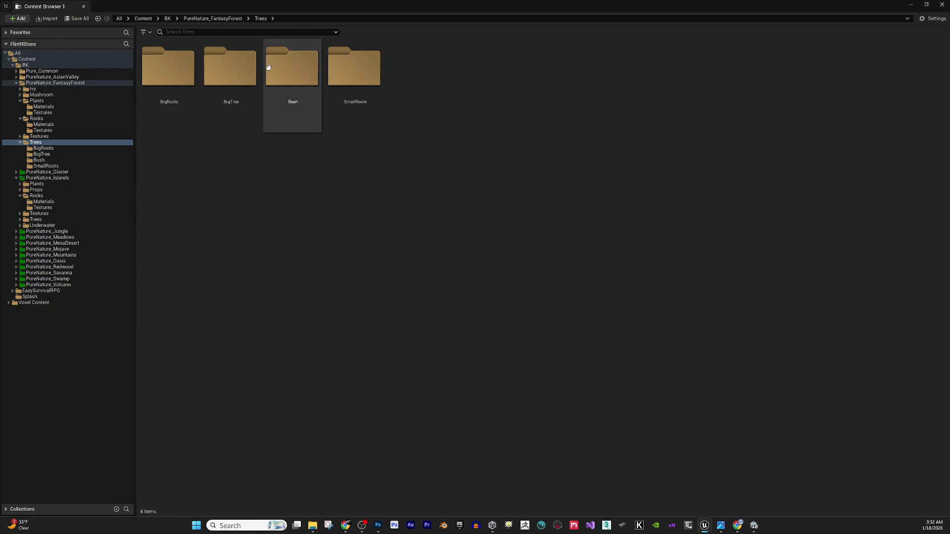
{"action": "double_click", "coordinate": [269, 69]}
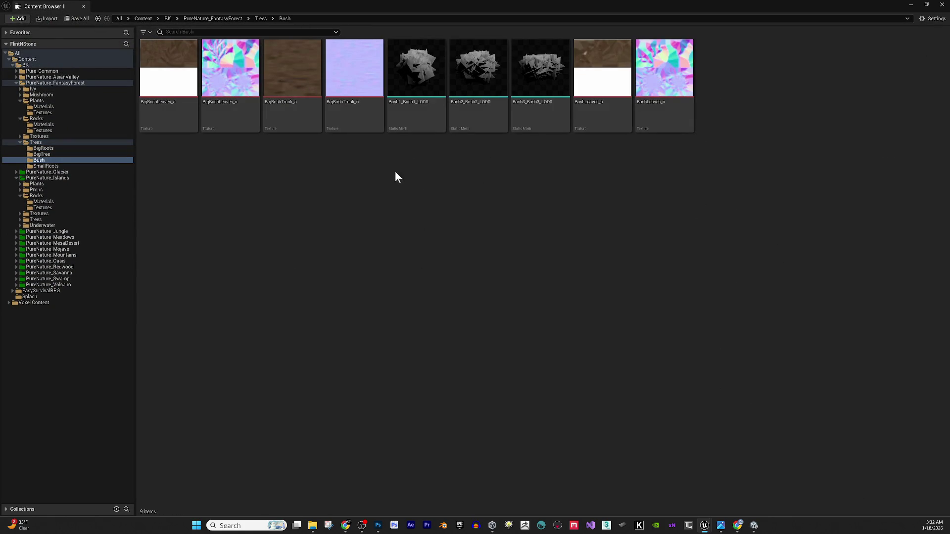
{"action": "mouse_move", "coordinate": [160, 115]}
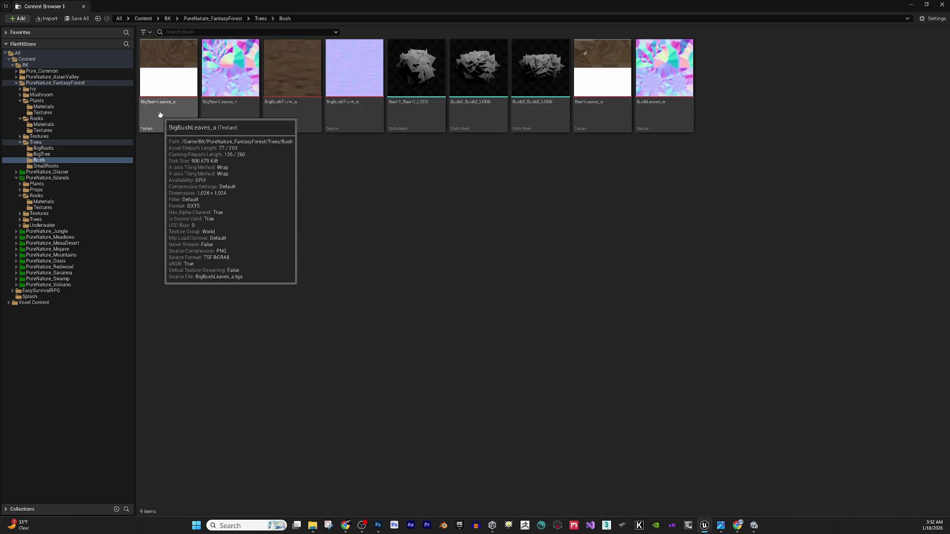
{"action": "left_click", "coordinate": [163, 109]}
{"action": "left_click", "coordinate": [606, 90], "text": "ctrl"}
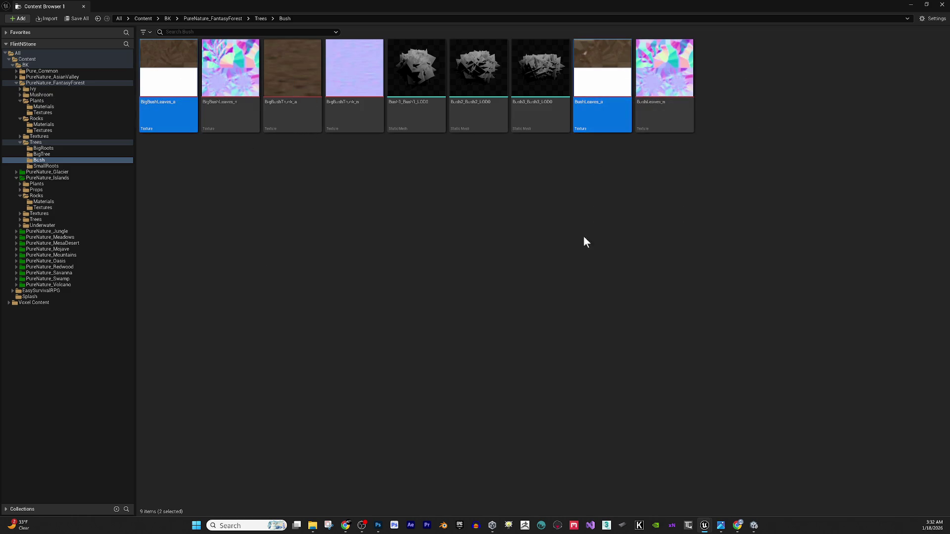
{"action": "left_click", "coordinate": [482, 183]}
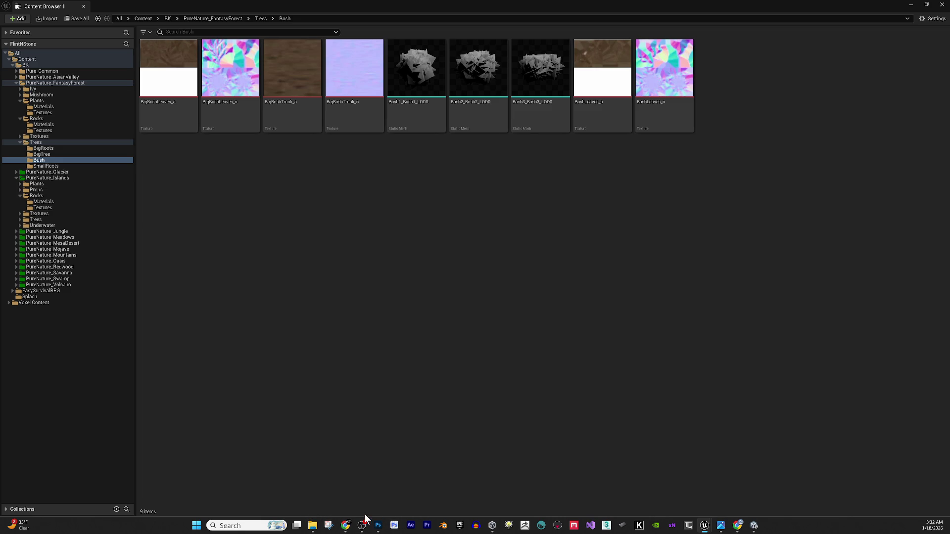
Reveal the BigBushLeaves_a texture's source file in Windows Explorer.
{"action": "left_click", "coordinate": [737, 525]}
{"action": "key", "text": "alt+Tab"}
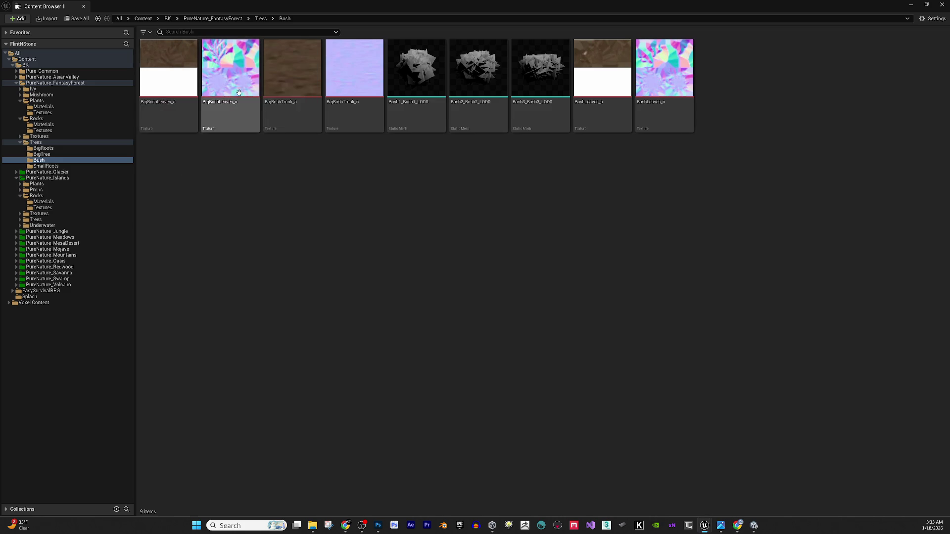
{"action": "right_click", "coordinate": [166, 75]}
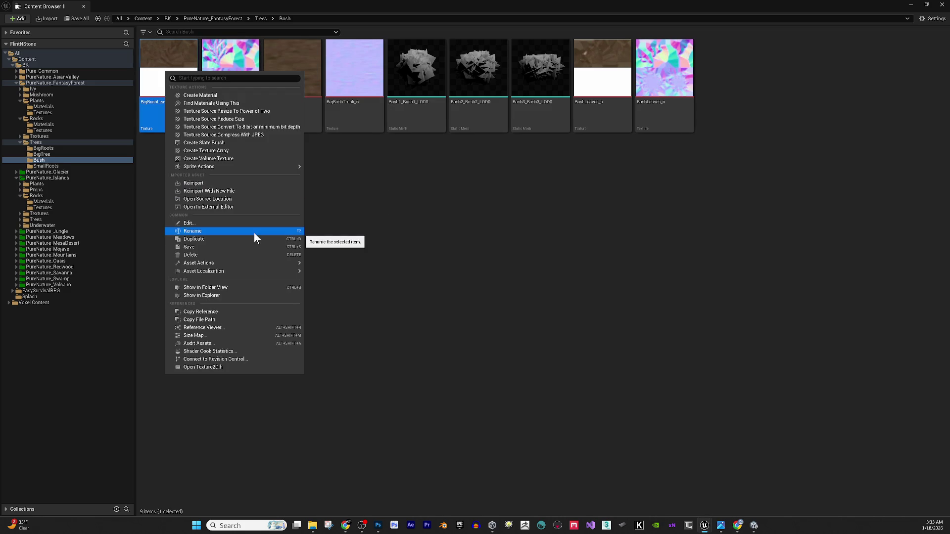
{"action": "left_click", "coordinate": [242, 295]}
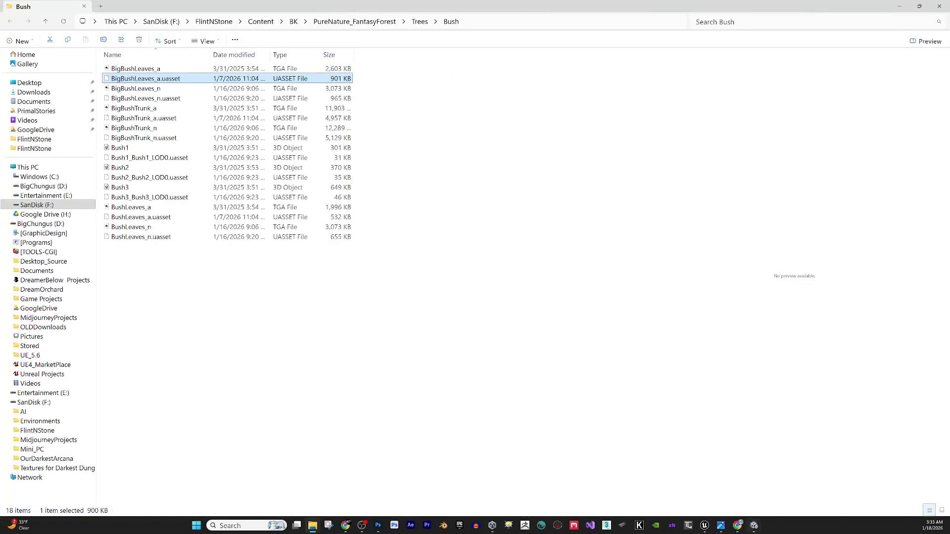
Open the BigBushLeaves_a and BigBushTrunk_a TGA files from Explorer in Photoshop.
{"action": "left_click", "coordinate": [378, 525]}
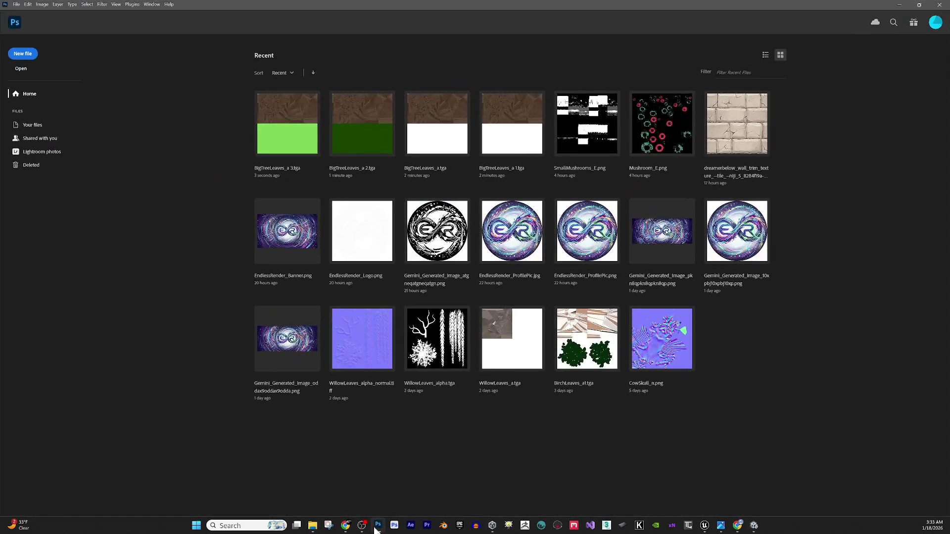
{"action": "left_click", "coordinate": [893, 7]}
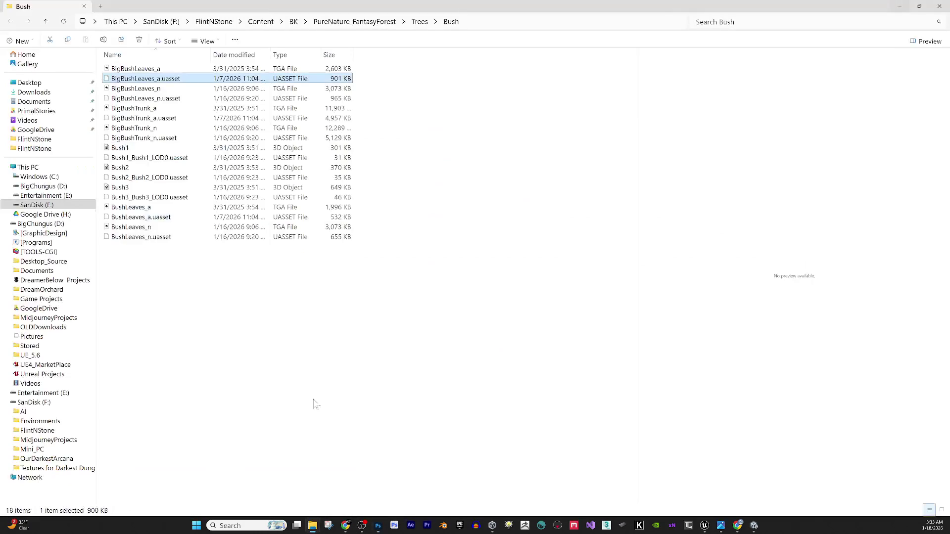
{"action": "left_click", "coordinate": [171, 69]}
{"action": "left_click", "coordinate": [161, 111], "text": "ctrl"}
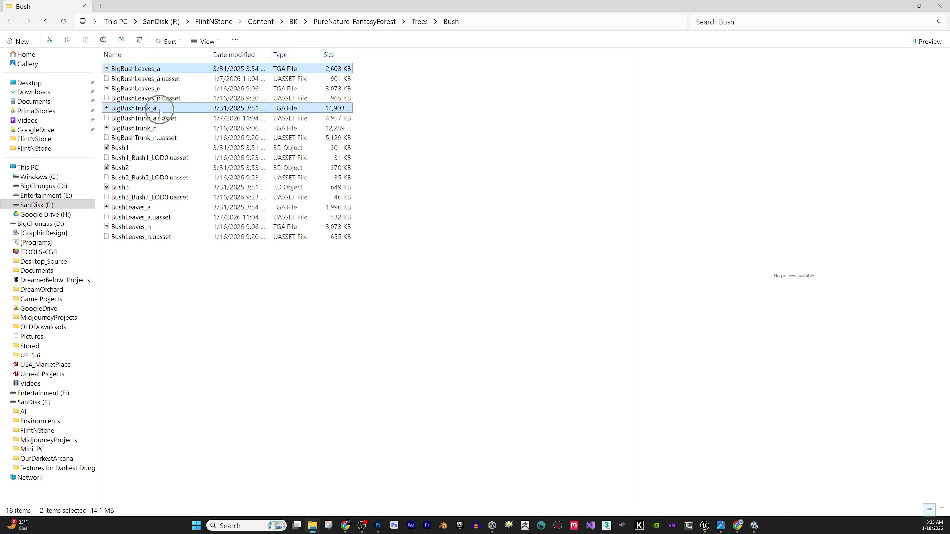
{"action": "mouse_move", "coordinate": [162, 112]}
{"action": "left_mouse_down"}
{"action": "mouse_move", "coordinate": [309, 415]}
{"action": "mouse_move", "coordinate": [365, 514]}
{"action": "mouse_move", "coordinate": [377, 514]}
{"action": "mouse_move", "coordinate": [157, 367]}
{"action": "left_mouse_up"}
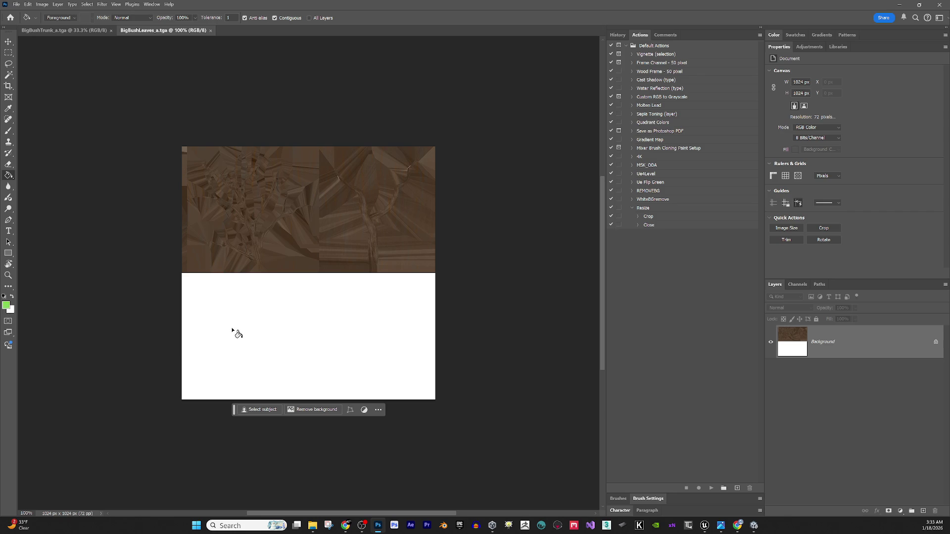
Fill the big leaf texture's white lower half green and close BigBushTrunk_a.
{"action": "left_click", "coordinate": [270, 340]}
{"action": "left_click", "coordinate": [74, 30]}
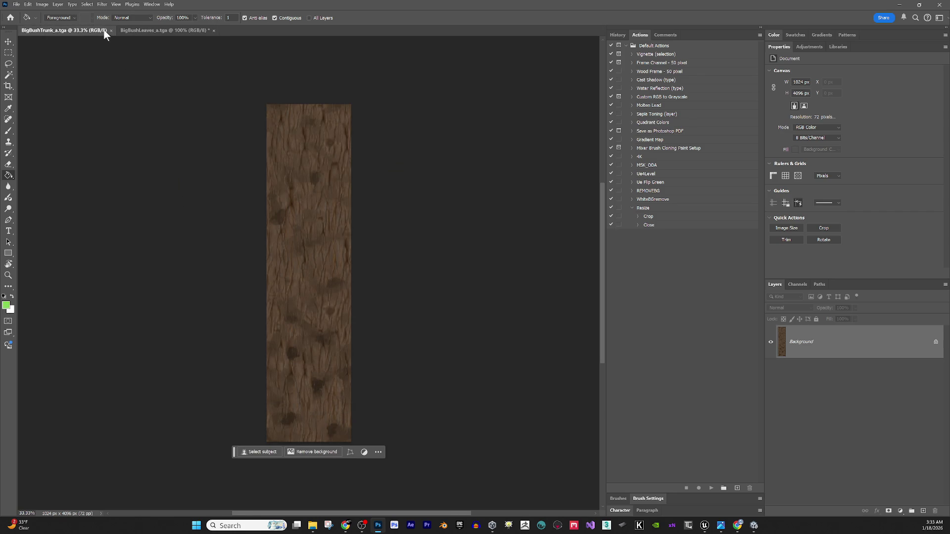
{"action": "left_click", "coordinate": [109, 30]}
Open BushLeaves_a, fill its lower half light green, and save it as BushLeaves_a2.tga.
{"action": "double_click", "coordinate": [449, 4]}
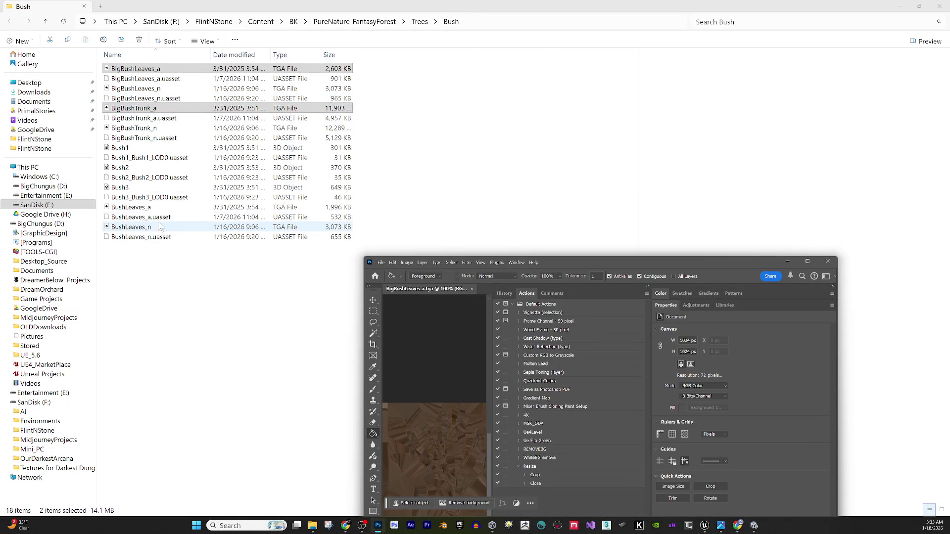
{"action": "left_click", "coordinate": [158, 209]}
{"action": "mouse_move", "coordinate": [160, 218]}
{"action": "left_mouse_down"}
{"action": "mouse_move", "coordinate": [146, 215]}
{"action": "mouse_move", "coordinate": [618, 430]}
{"action": "mouse_move", "coordinate": [750, 517]}
{"action": "mouse_move", "coordinate": [364, 499]}
{"action": "mouse_move", "coordinate": [376, 524]}
{"action": "mouse_move", "coordinate": [574, 226]}
{"action": "mouse_move", "coordinate": [573, 271]}
{"action": "mouse_move", "coordinate": [492, 274]}
{"action": "mouse_move", "coordinate": [483, 284]}
{"action": "left_mouse_up"}
{"action": "double_click", "coordinate": [682, 263]}
{"action": "left_click", "coordinate": [322, 302]}
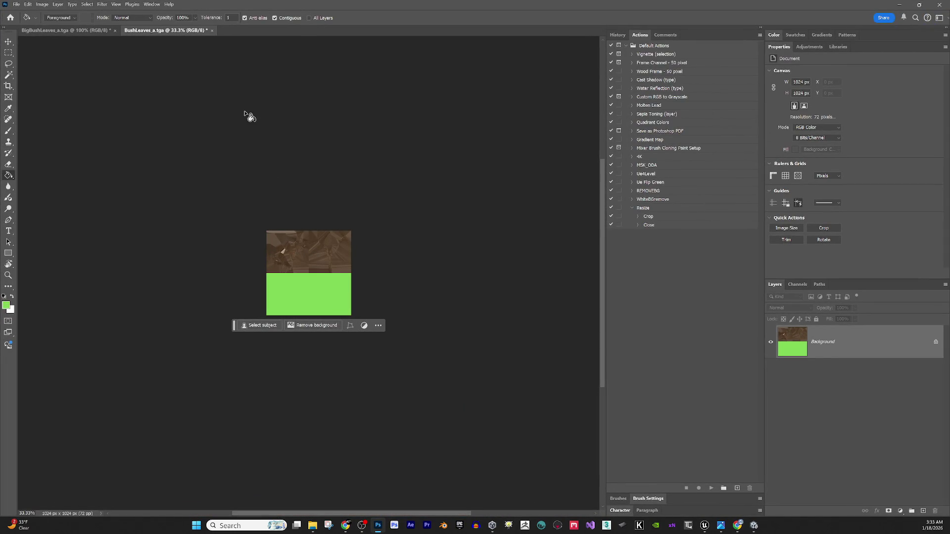
{"action": "left_click", "coordinate": [16, 4]}
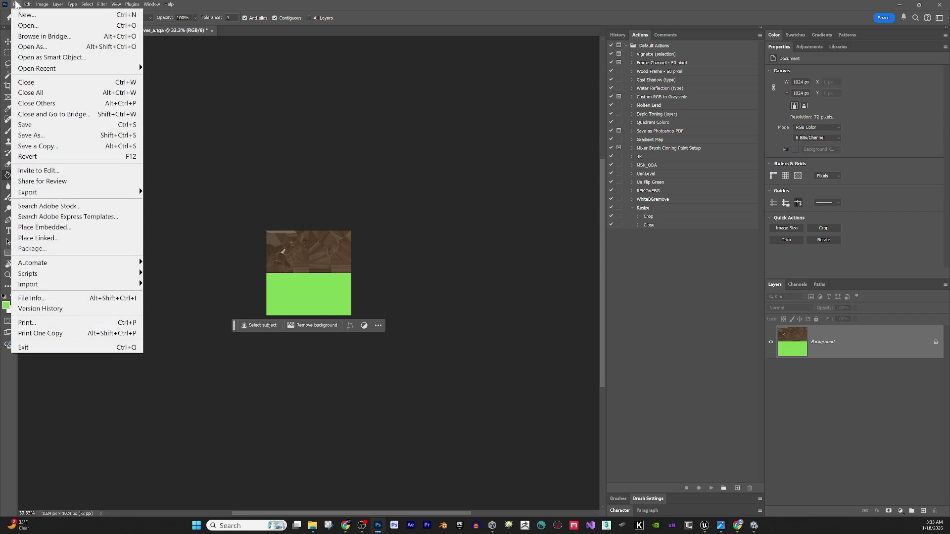
{"action": "left_click", "coordinate": [44, 139]}
{"action": "left_click", "coordinate": [102, 210]}
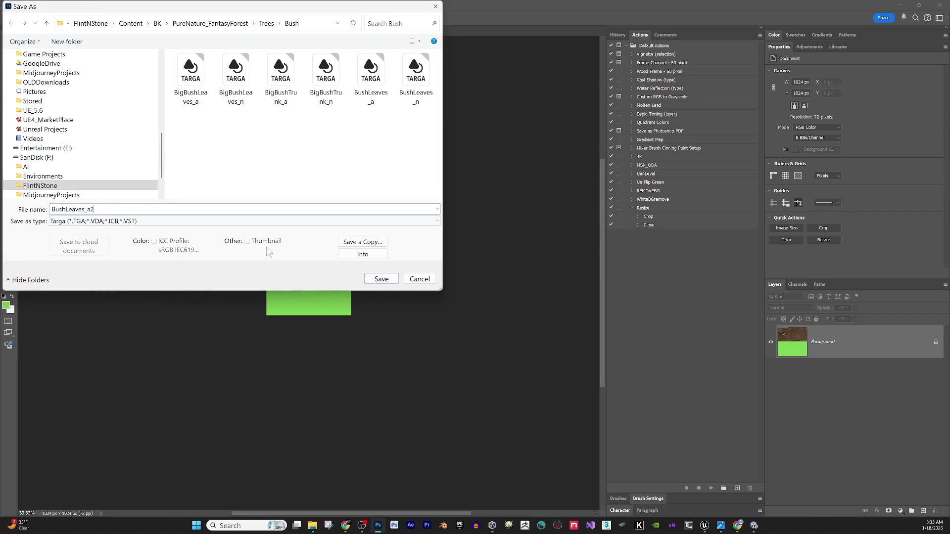
{"action": "left_click", "coordinate": [389, 283]}
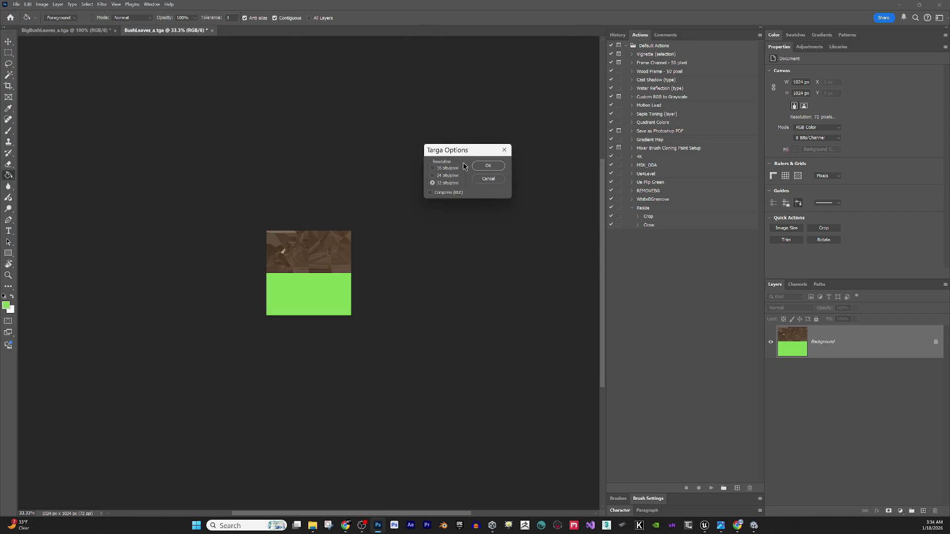
{"action": "left_click", "coordinate": [487, 166]}
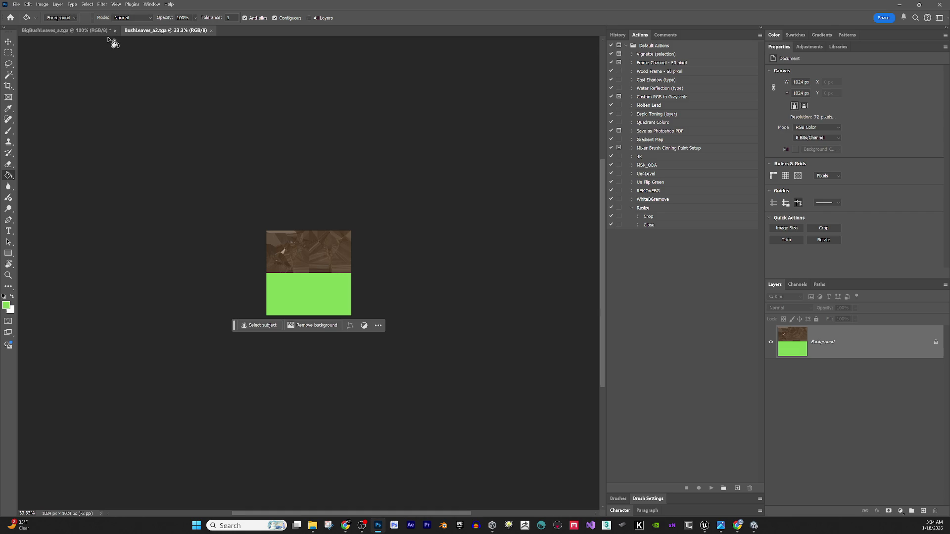
Save the big leaf texture as BigBushLeaves_a2.tga in Targa format.
{"action": "left_click", "coordinate": [92, 28]}
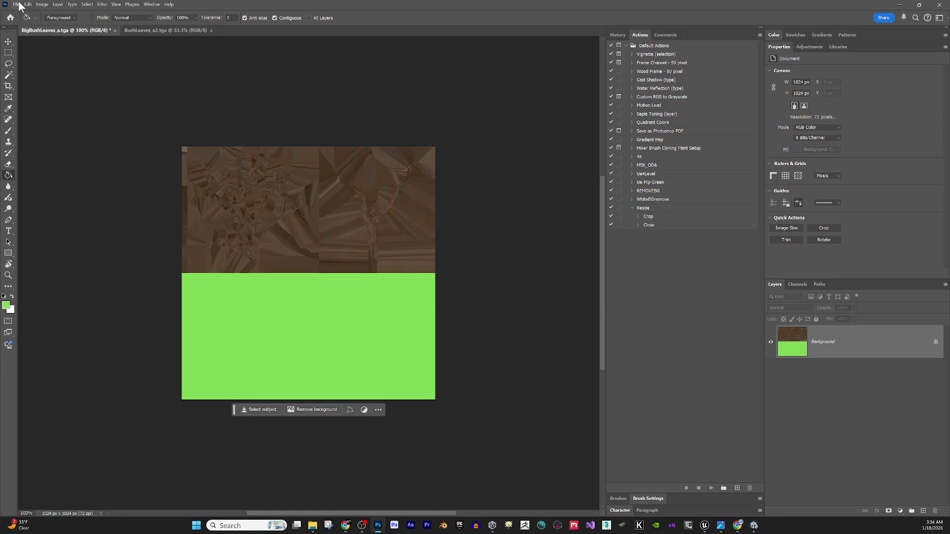
{"action": "left_click", "coordinate": [28, 5]}
{"action": "mouse_move", "coordinate": [16, 4]}
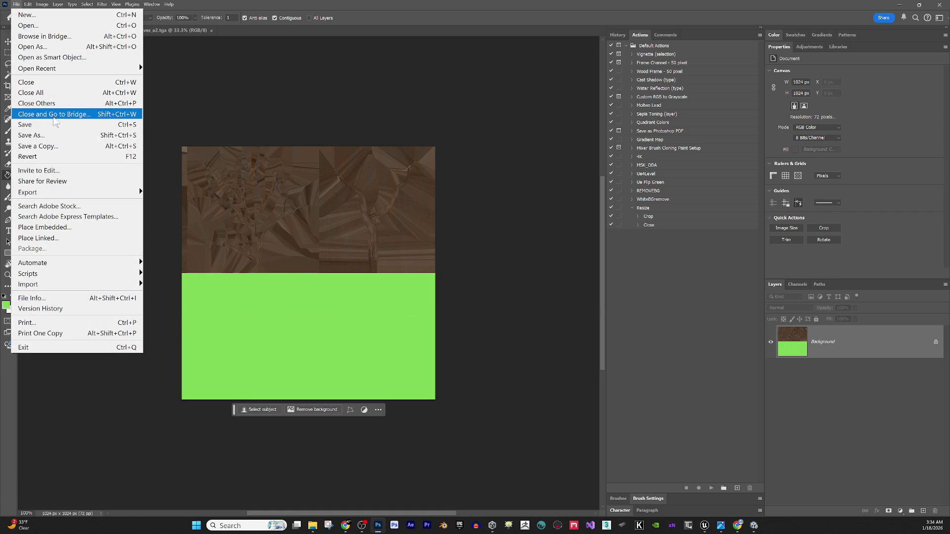
{"action": "left_click", "coordinate": [51, 131]}
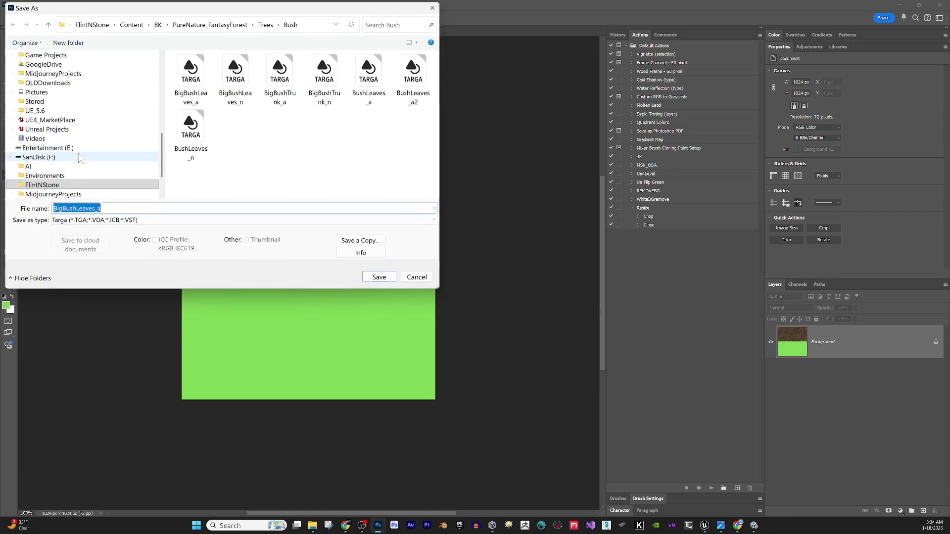
{"action": "left_click", "coordinate": [105, 205]}
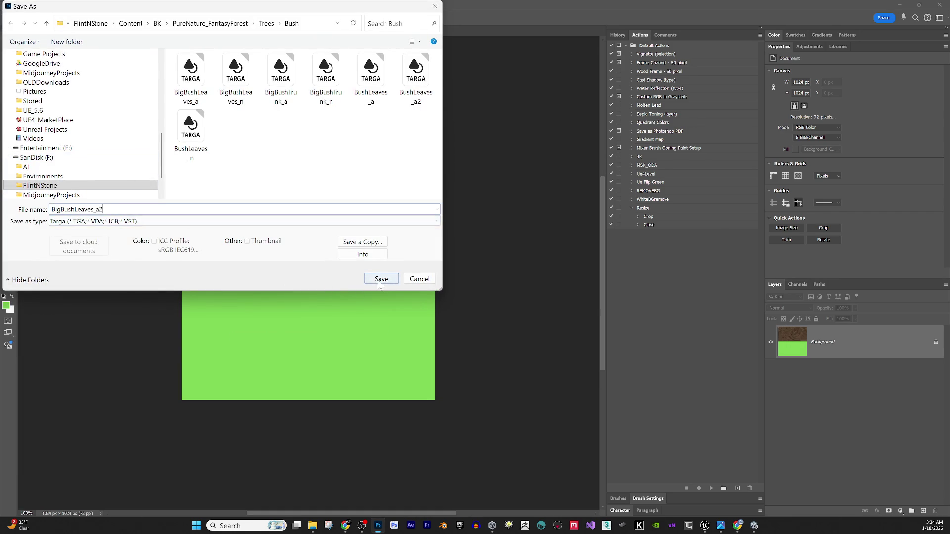
{"action": "left_click", "coordinate": [381, 279]}
{"action": "left_click", "coordinate": [485, 167]}
{"action": "left_click", "coordinate": [6, 305]}
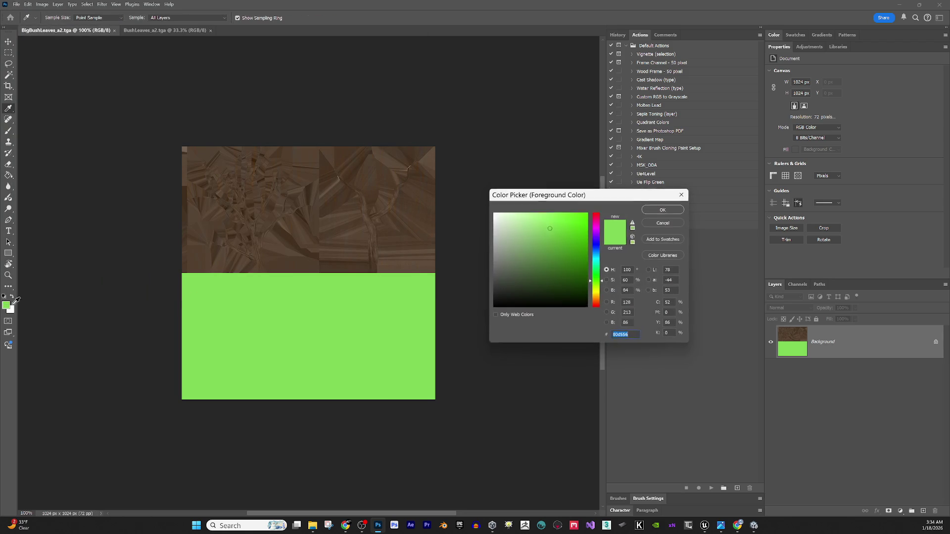
Set the foreground to dark green and fill the green halves of both leaf textures.
{"action": "left_click", "coordinate": [581, 289]}
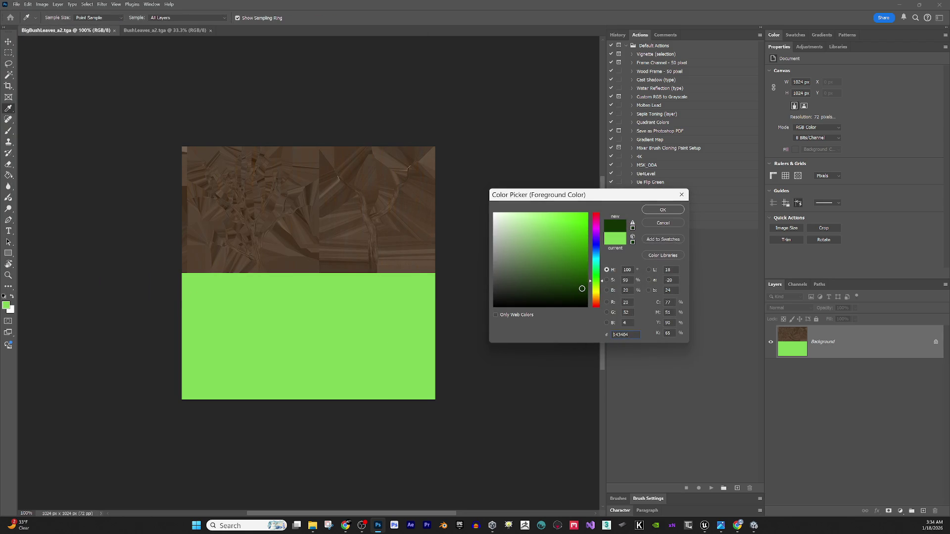
{"action": "left_click", "coordinate": [663, 210]}
{"action": "key", "text": "g"}
{"action": "left_click", "coordinate": [381, 347]}
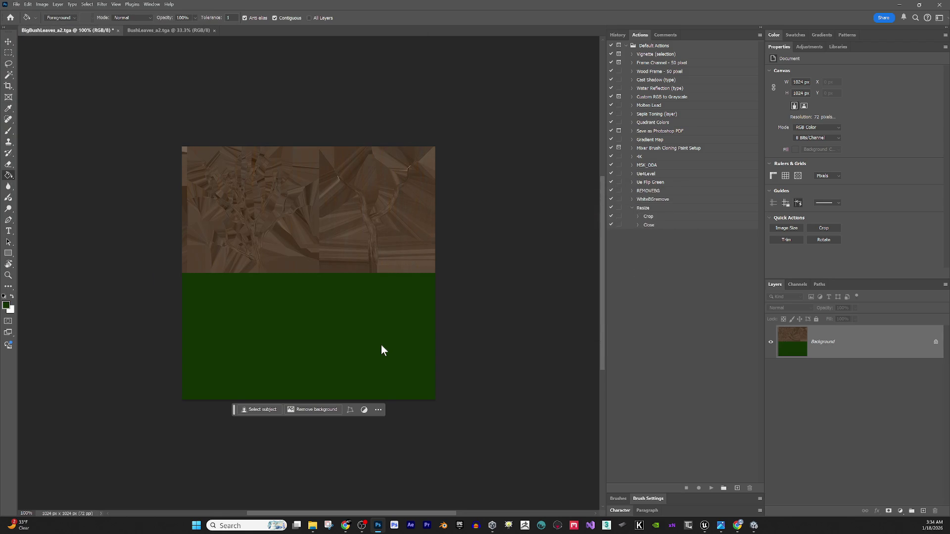
{"action": "left_click", "coordinate": [165, 30]}
{"action": "left_click", "coordinate": [334, 293]}
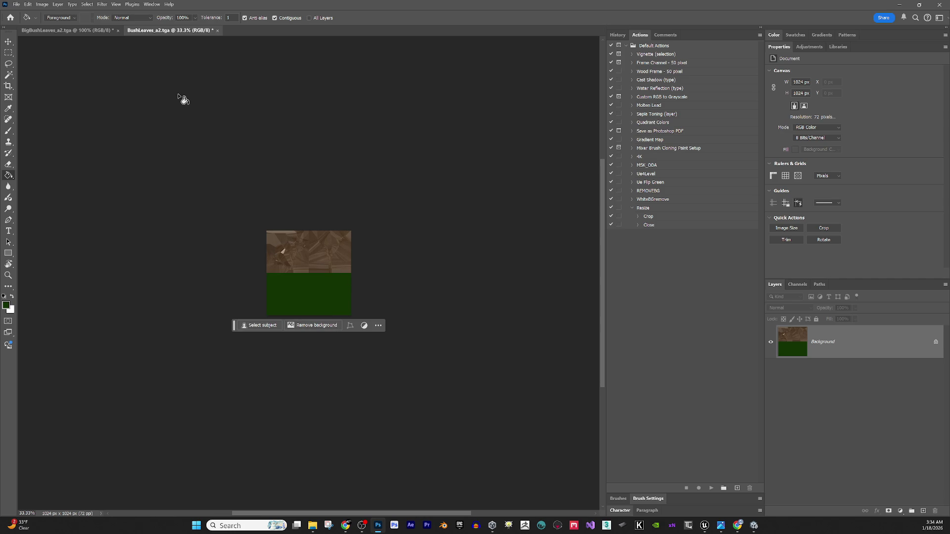
Save the bush leaf texture as BushLeaves_a3.tga.
{"action": "left_click", "coordinate": [27, 4]}
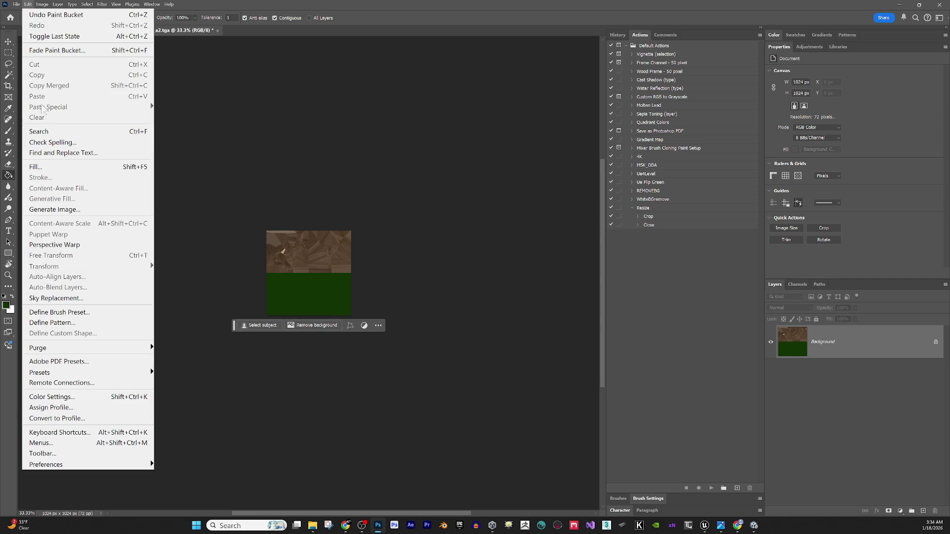
{"action": "left_click", "coordinate": [28, 4]}
{"action": "left_click", "coordinate": [16, 4]}
{"action": "left_click", "coordinate": [39, 137]}
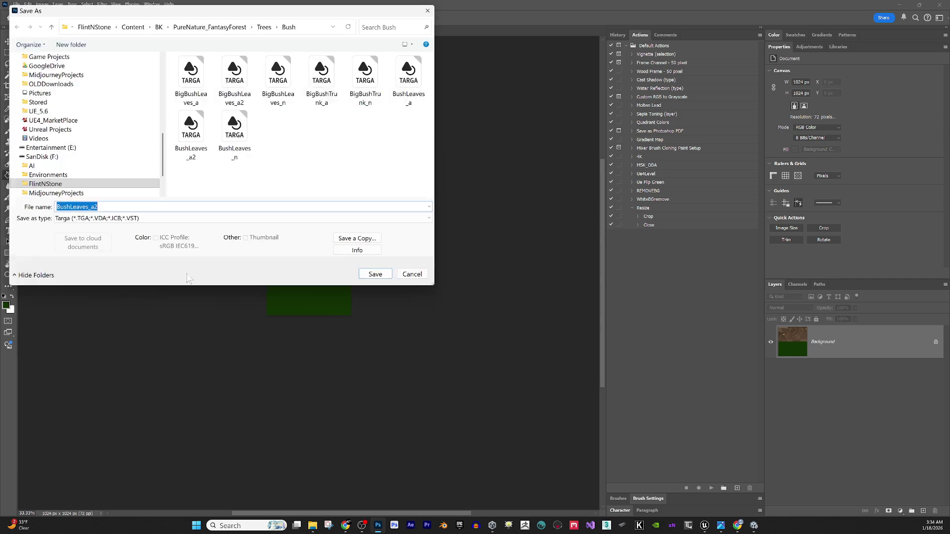
{"action": "type", "text": "3"}
{"action": "left_click", "coordinate": [97, 209]}
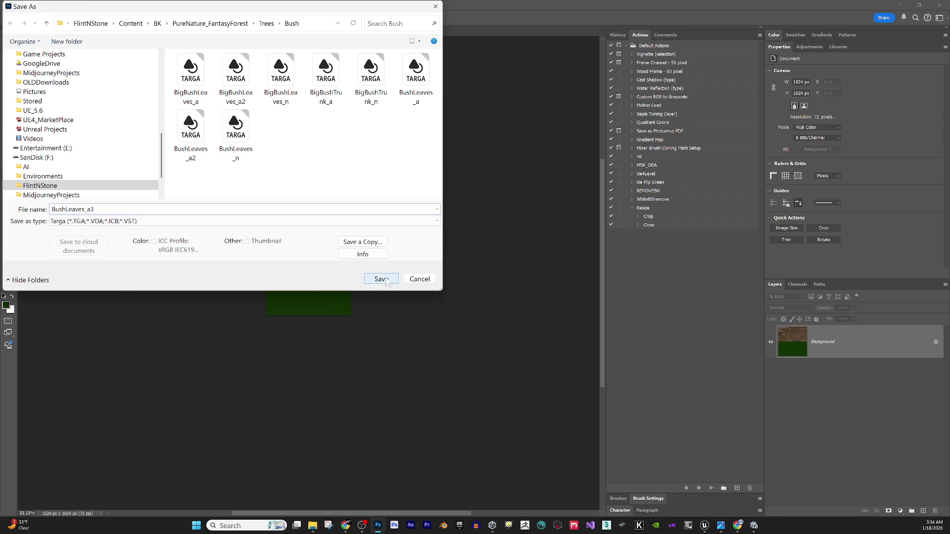
{"action": "left_click", "coordinate": [381, 278]}
{"action": "left_click", "coordinate": [475, 168]}
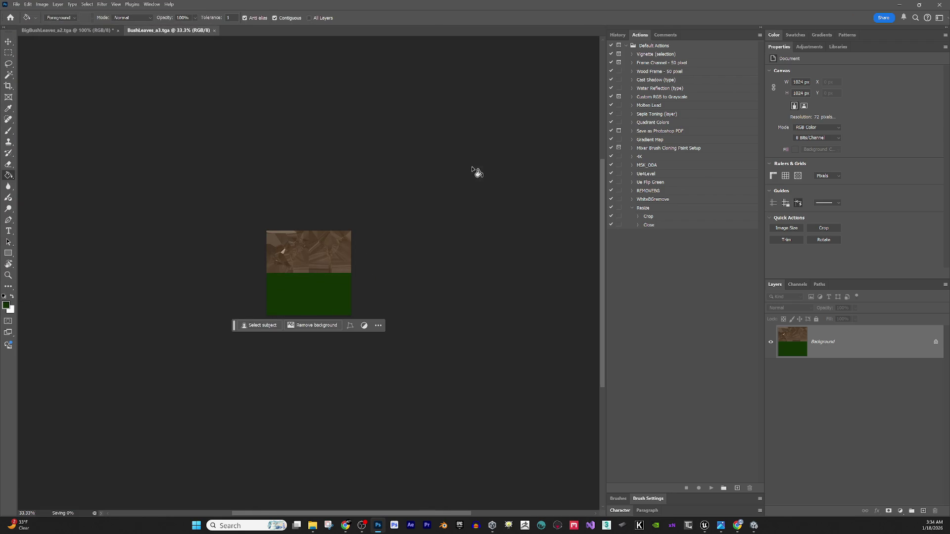
Save the big leaf texture as BigBushLeaves_a3.tga.
{"action": "left_click", "coordinate": [65, 31]}
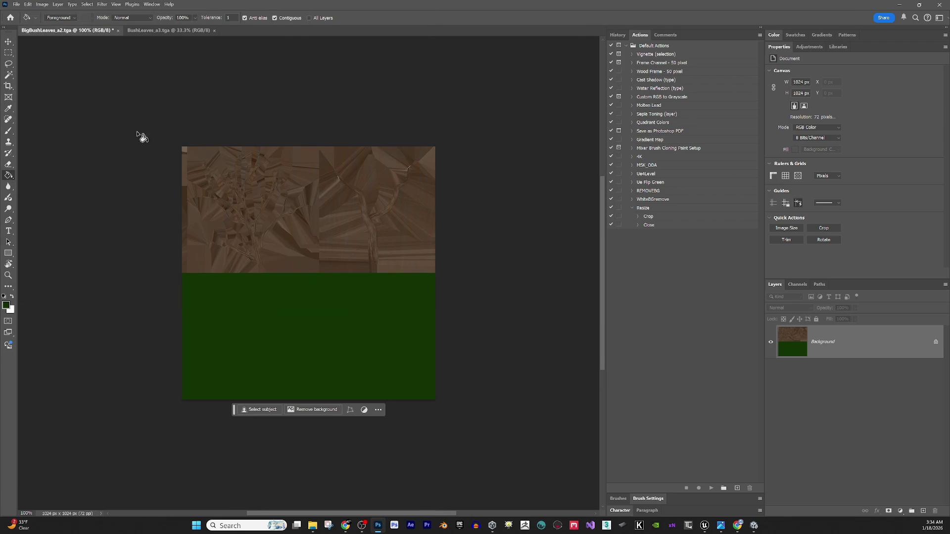
{"action": "left_click", "coordinate": [16, 4]}
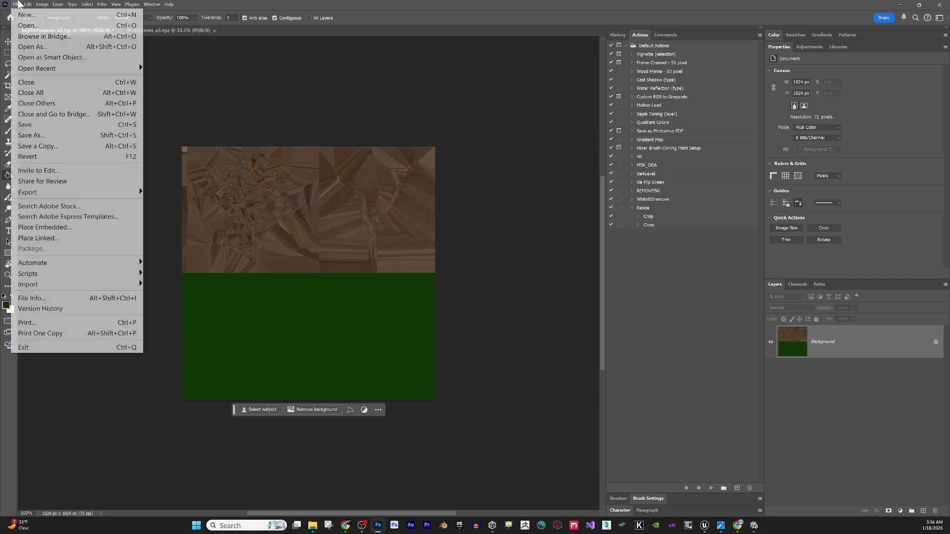
{"action": "left_click", "coordinate": [42, 138]}
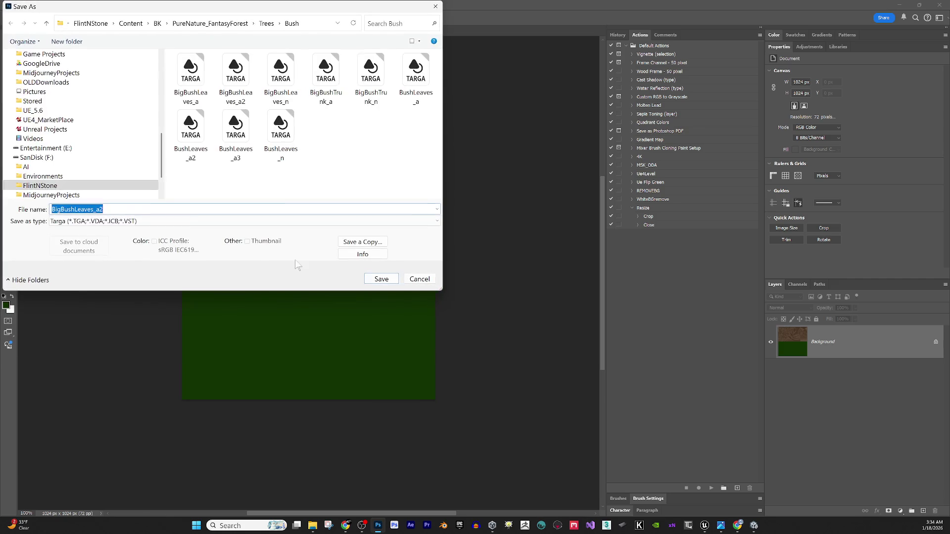
{"action": "left_click_drag", "start_coordinate": [100, 209], "coordinate": [108, 209]}
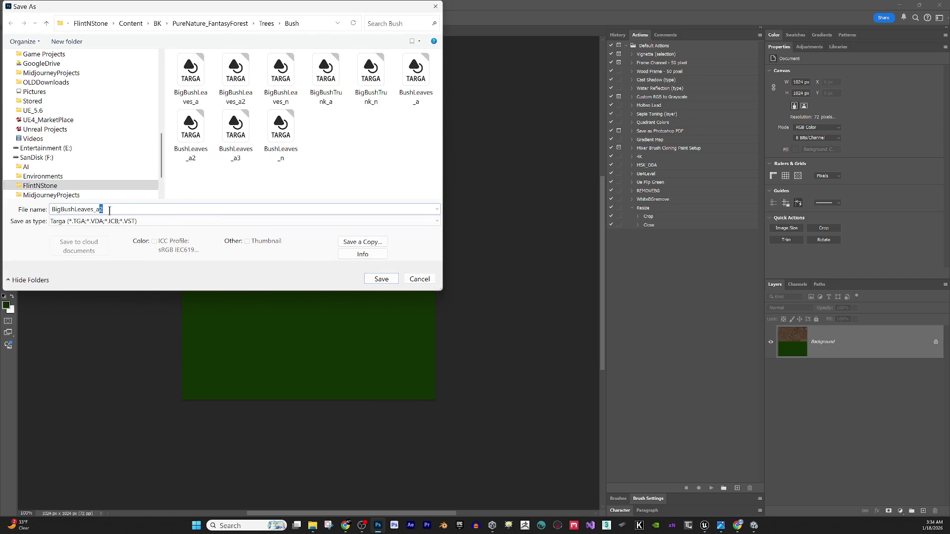
{"action": "left_click", "coordinate": [378, 277]}
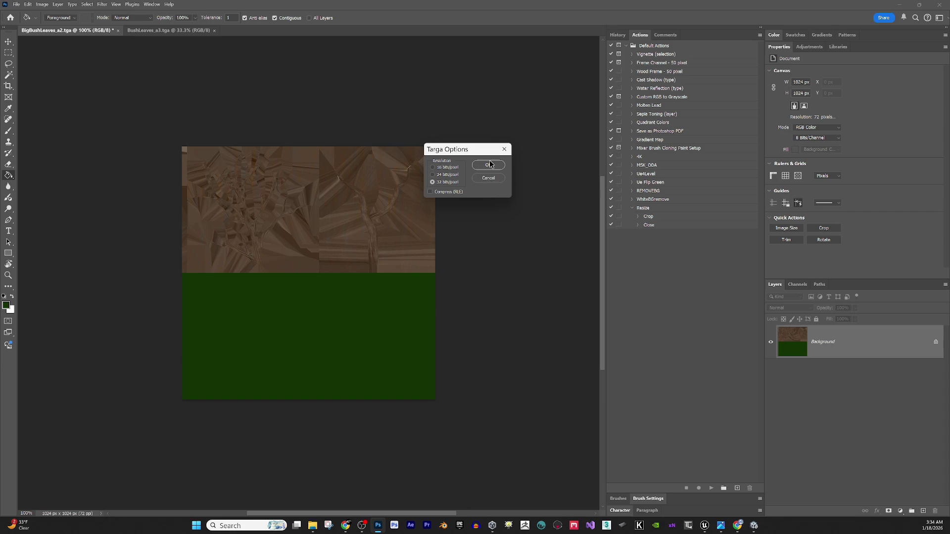
{"action": "left_click", "coordinate": [489, 165]}
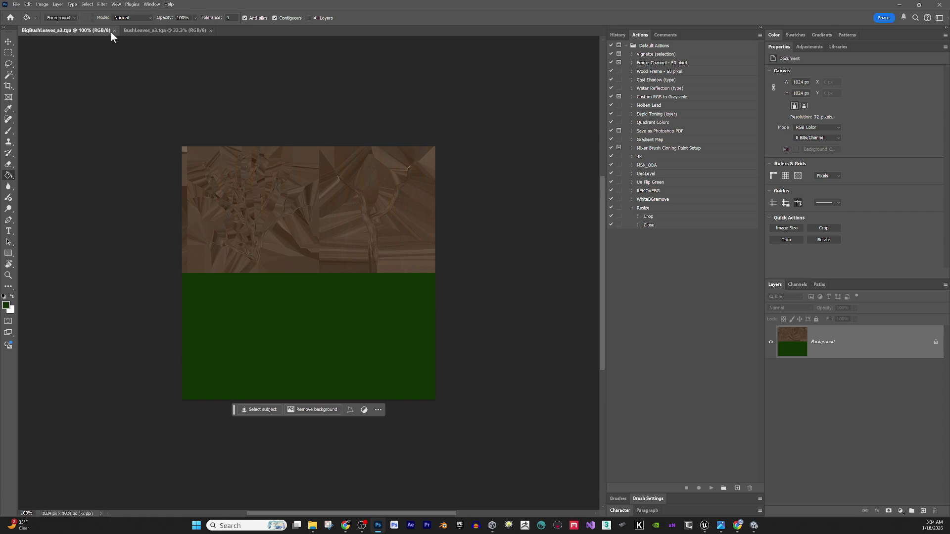
Close both a3 documents, minimize Photoshop and return to Unreal.
{"action": "left_click", "coordinate": [114, 31]}
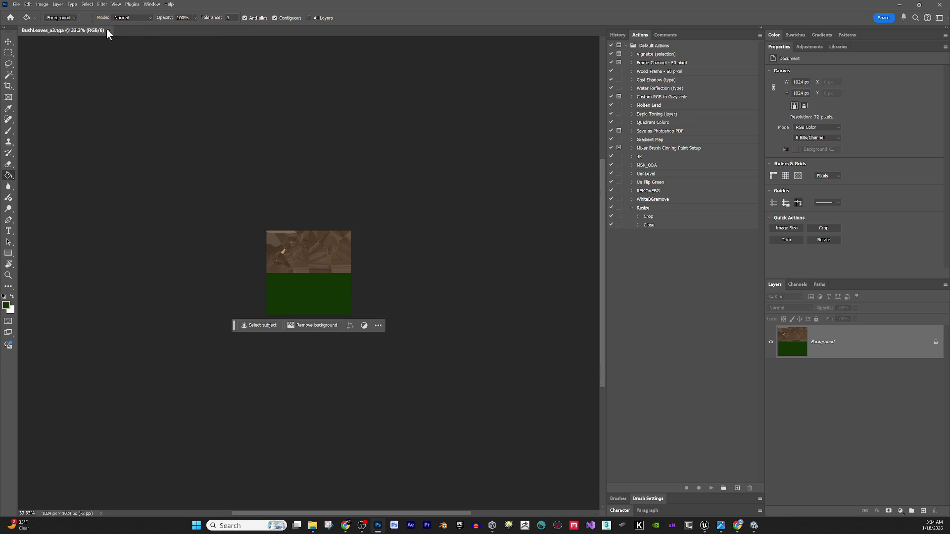
{"action": "left_click", "coordinate": [107, 31]}
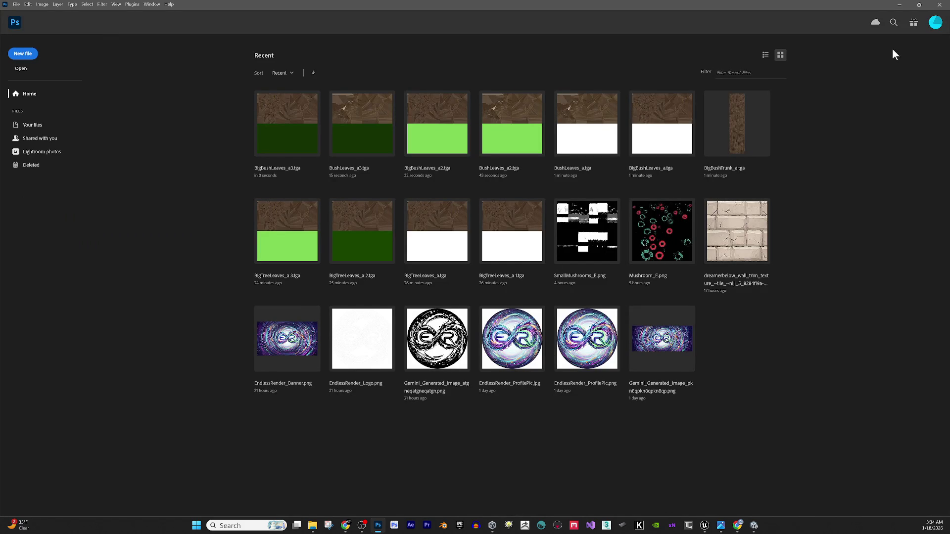
{"action": "left_click", "coordinate": [899, 5]}
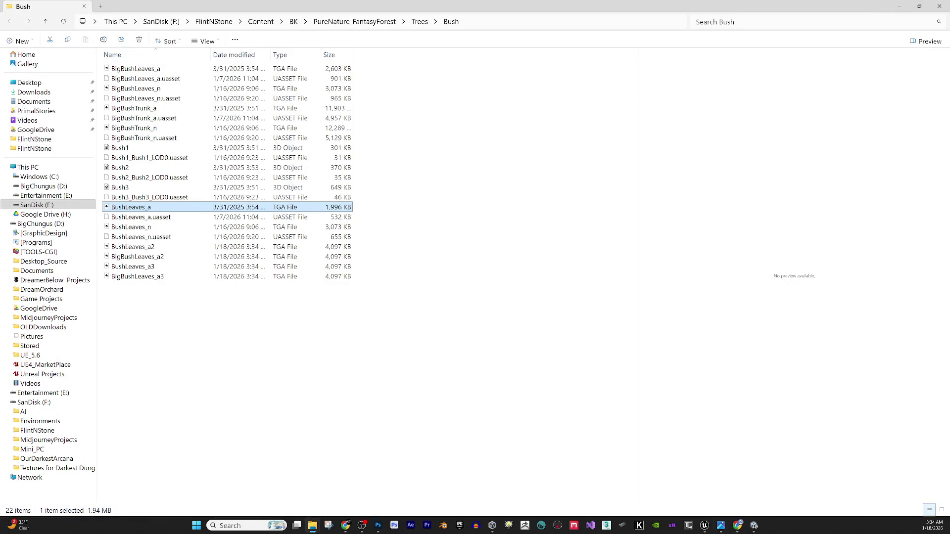
{"action": "mouse_move", "coordinate": [754, 530]}
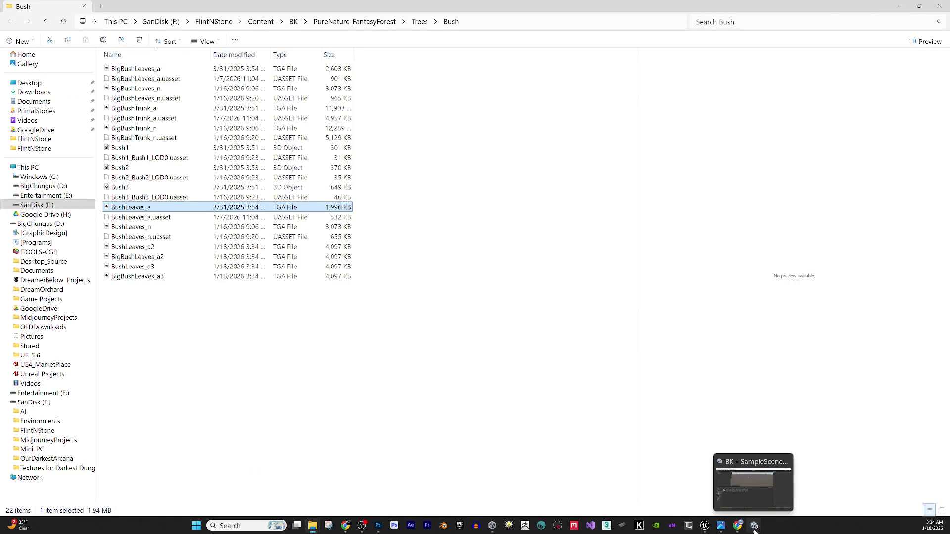
{"action": "left_click", "coordinate": [705, 526]}
Import the changed leaf textures, then create material M_BushLeaves and open it in a floating editor.
{"action": "left_click", "coordinate": [718, 507]}
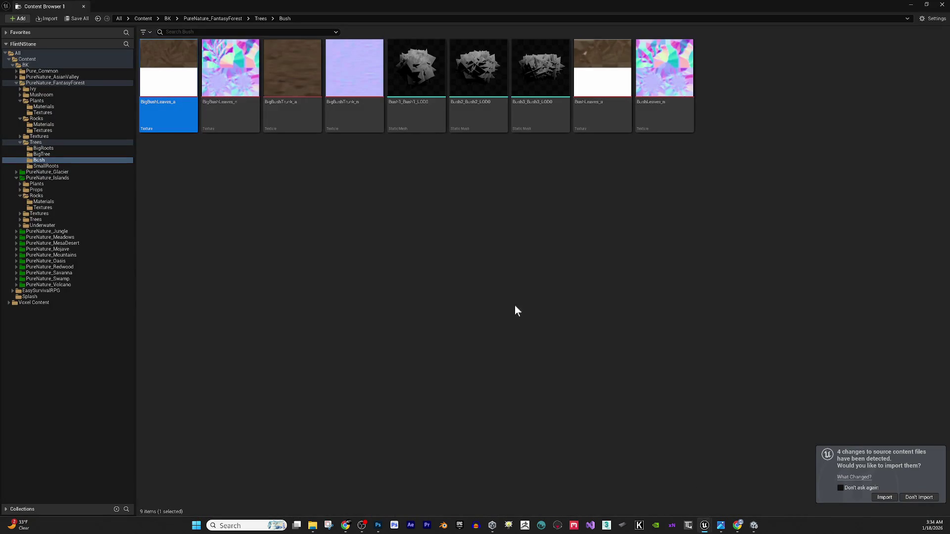
{"action": "left_click", "coordinate": [884, 498]}
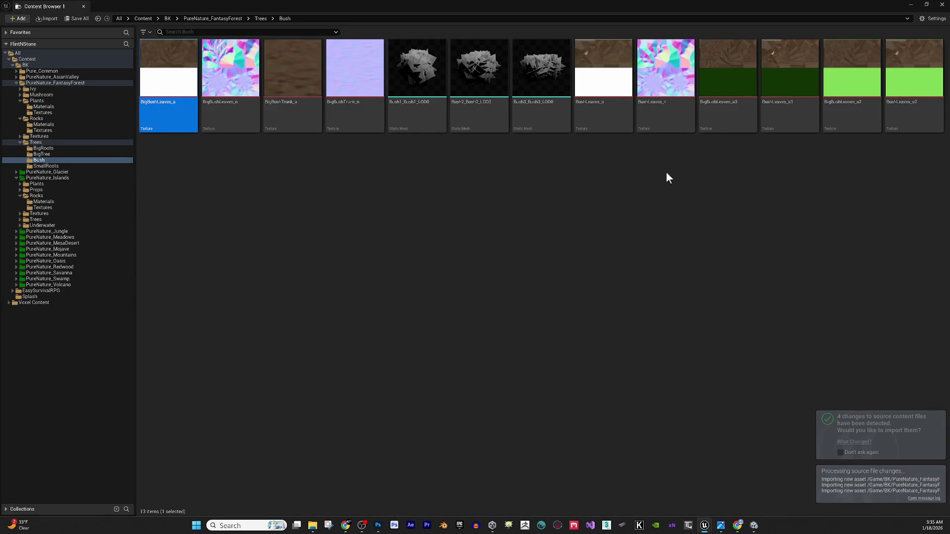
{"action": "right_click", "coordinate": [546, 230]}
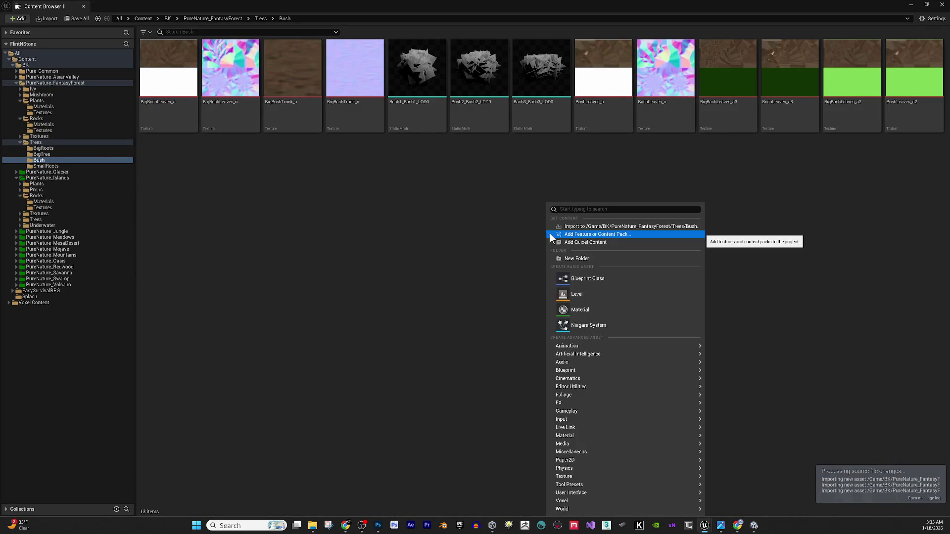
{"action": "left_click", "coordinate": [601, 310]}
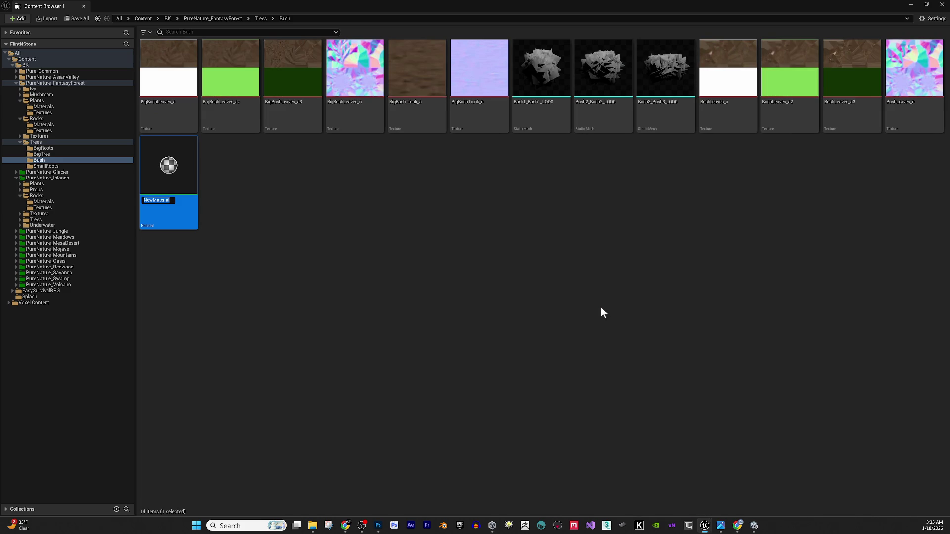
{"action": "type", "text": "M_BushLeaves"}
{"action": "key", "text": "Return"}
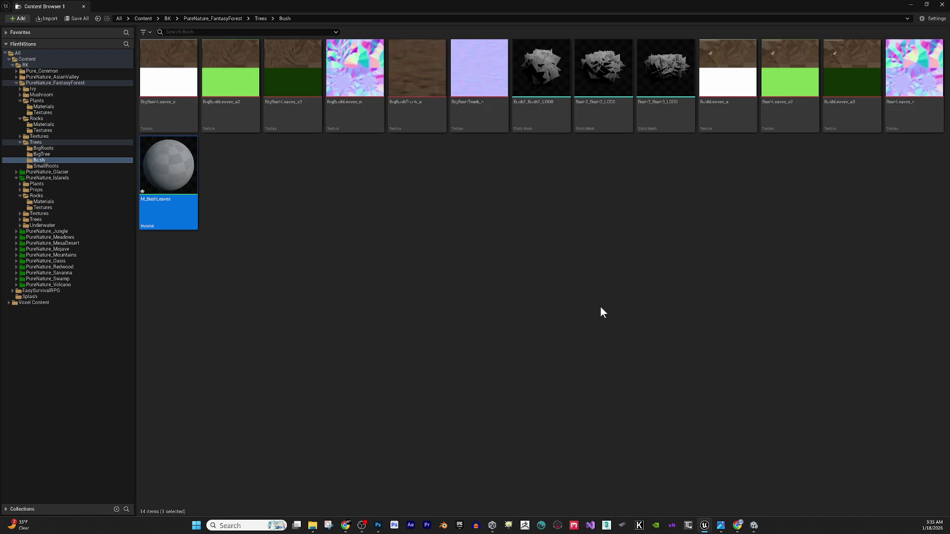
{"action": "double_click", "coordinate": [177, 160]}
{"action": "mouse_move", "coordinate": [612, 5]}
{"action": "left_mouse_down"}
{"action": "mouse_move", "coordinate": [500, 299]}
{"action": "mouse_move", "coordinate": [505, 327]}
{"action": "left_mouse_up"}
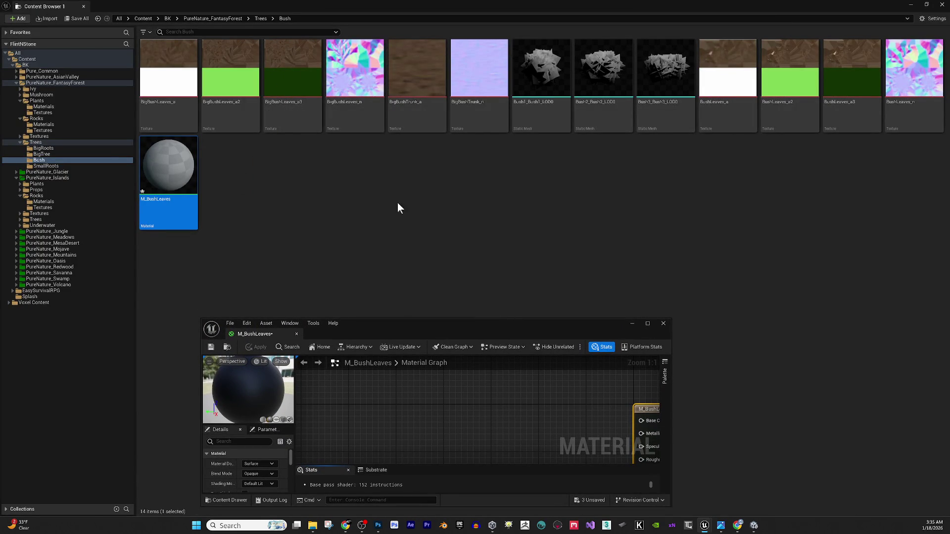
Drag the BigBushLeaves_a3 and BigBushLeaves_n textures into the M_BushLeaves graph as texture nodes.
{"action": "mouse_move", "coordinate": [377, 332]}
{"action": "left_mouse_down"}
{"action": "mouse_move", "coordinate": [375, 293]}
{"action": "mouse_move", "coordinate": [328, 291]}
{"action": "left_mouse_up"}
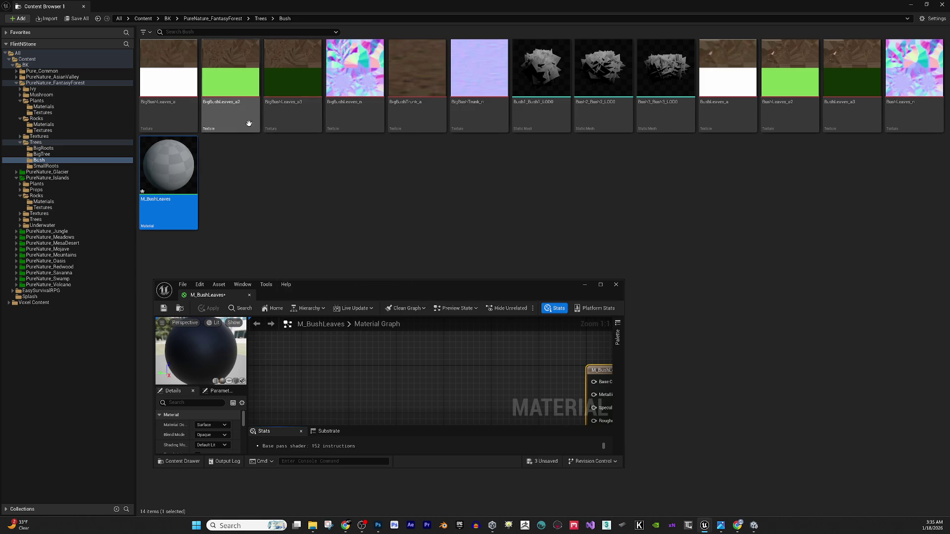
{"action": "left_click", "coordinate": [231, 79]}
{"action": "left_click", "coordinate": [292, 83]}
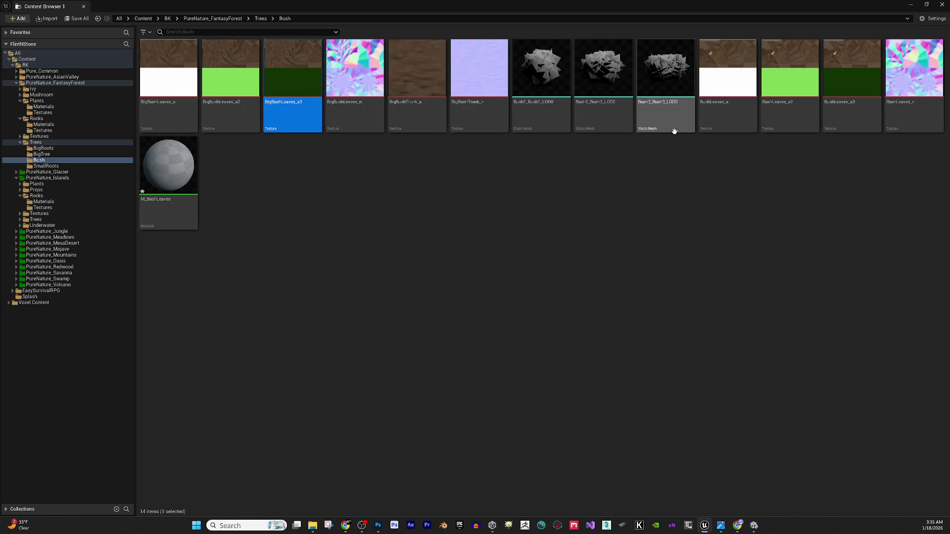
{"action": "left_click", "coordinate": [369, 87], "text": "ctrl"}
{"action": "mouse_move", "coordinate": [369, 86]}
{"action": "left_mouse_down"}
{"action": "mouse_move", "coordinate": [408, 153]}
{"action": "mouse_move", "coordinate": [712, 495]}
{"action": "mouse_move", "coordinate": [366, 447]}
{"action": "mouse_move", "coordinate": [390, 504]}
{"action": "mouse_move", "coordinate": [380, 526]}
{"action": "mouse_move", "coordinate": [732, 463]}
{"action": "mouse_move", "coordinate": [705, 525]}
{"action": "mouse_move", "coordinate": [553, 252]}
{"action": "left_mouse_up"}
{"action": "mouse_move", "coordinate": [467, 3]}
{"action": "left_mouse_down"}
{"action": "mouse_move", "coordinate": [352, 129]}
{"action": "mouse_move", "coordinate": [574, 147]}
{"action": "mouse_move", "coordinate": [644, 84]}
{"action": "left_mouse_up"}
{"action": "scroll", "coordinate": [706, 170], "scroll_direction": "down", "scroll_amount": 3}
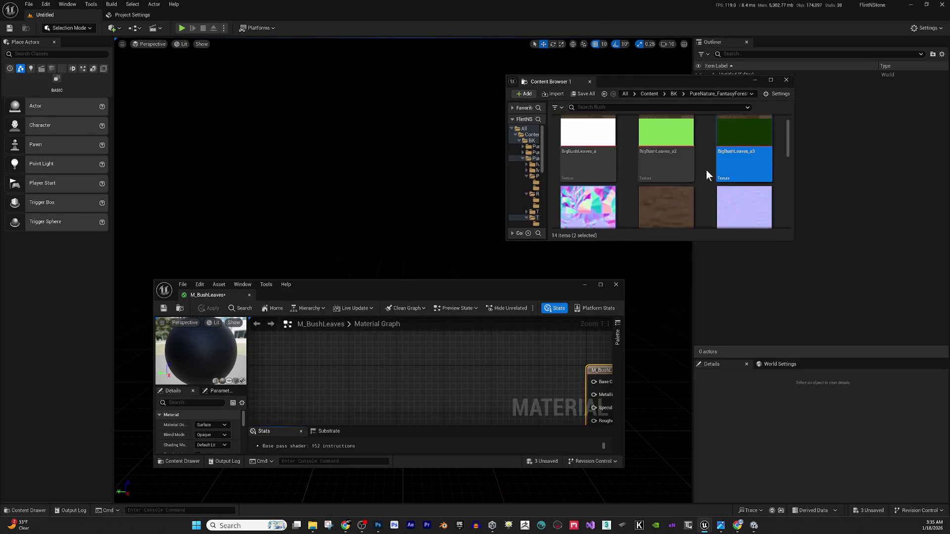
{"action": "mouse_move", "coordinate": [588, 175]}
{"action": "left_mouse_down"}
{"action": "mouse_move", "coordinate": [506, 388]}
{"action": "mouse_move", "coordinate": [446, 377]}
{"action": "left_mouse_up"}
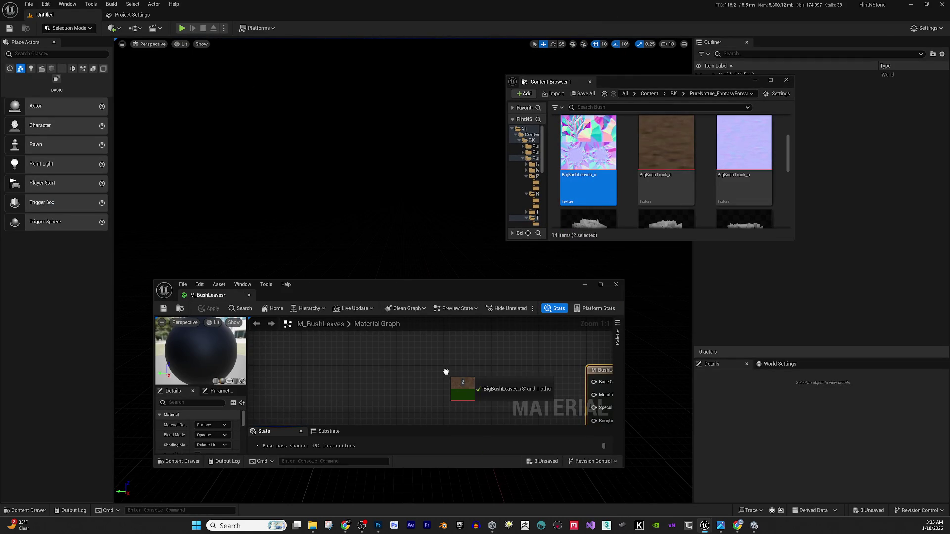
{"action": "double_click", "coordinate": [508, 287]}
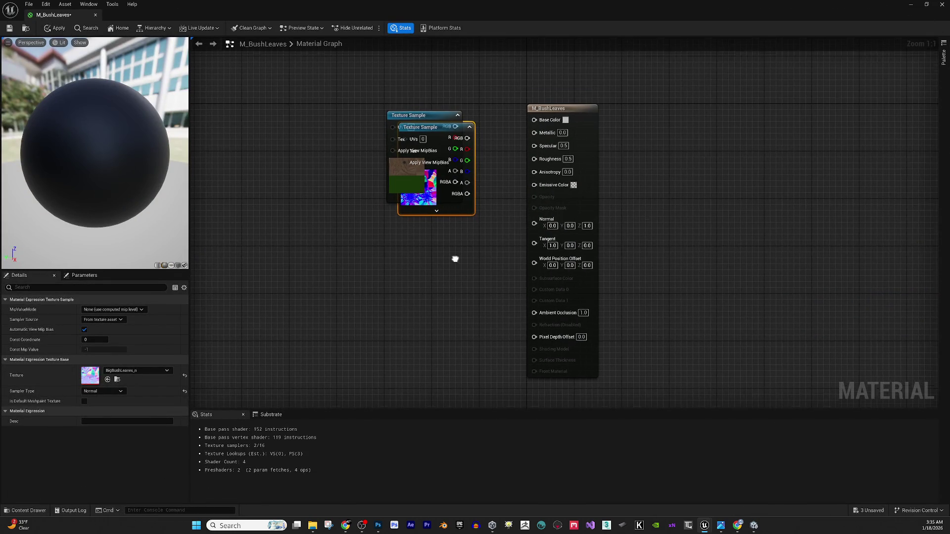
Wire the leaf colour texture to Base Color and its alpha to Opacity Mask.
{"action": "left_click_drag", "start_coordinate": [427, 117], "coordinate": [396, 62]}
{"action": "mouse_move", "coordinate": [446, 127]}
{"action": "left_mouse_down"}
{"action": "mouse_move", "coordinate": [401, 245]}
{"action": "mouse_move", "coordinate": [426, 248]}
{"action": "mouse_move", "coordinate": [515, 220]}
{"action": "mouse_move", "coordinate": [533, 224]}
{"action": "left_mouse_up"}
{"action": "mouse_move", "coordinate": [412, 73]}
{"action": "left_mouse_down"}
{"action": "mouse_move", "coordinate": [516, 126]}
{"action": "mouse_move", "coordinate": [533, 119]}
{"action": "left_mouse_up"}
{"action": "left_click_drag", "start_coordinate": [534, 207], "coordinate": [414, 118]}
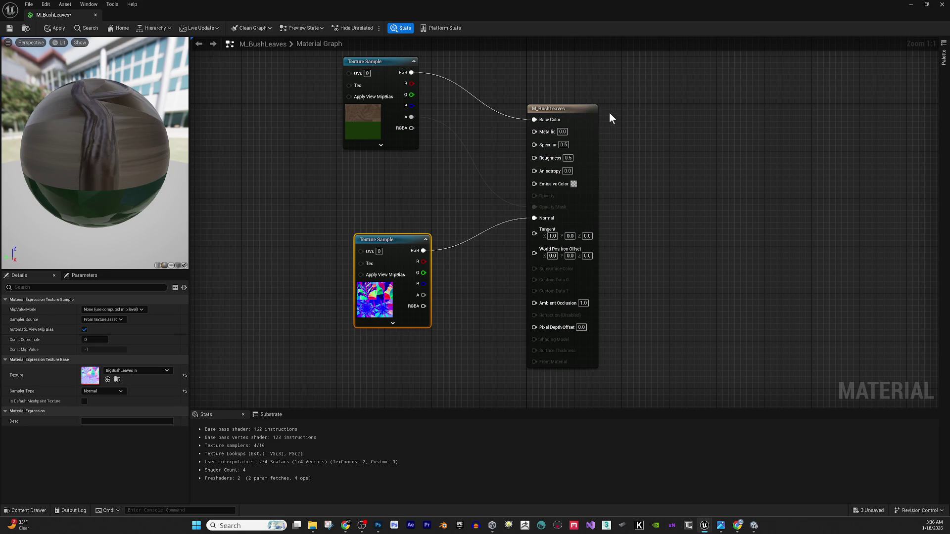
Make the material two-sided with Masked blend mode, then apply and close it.
{"action": "left_click", "coordinate": [576, 115]}
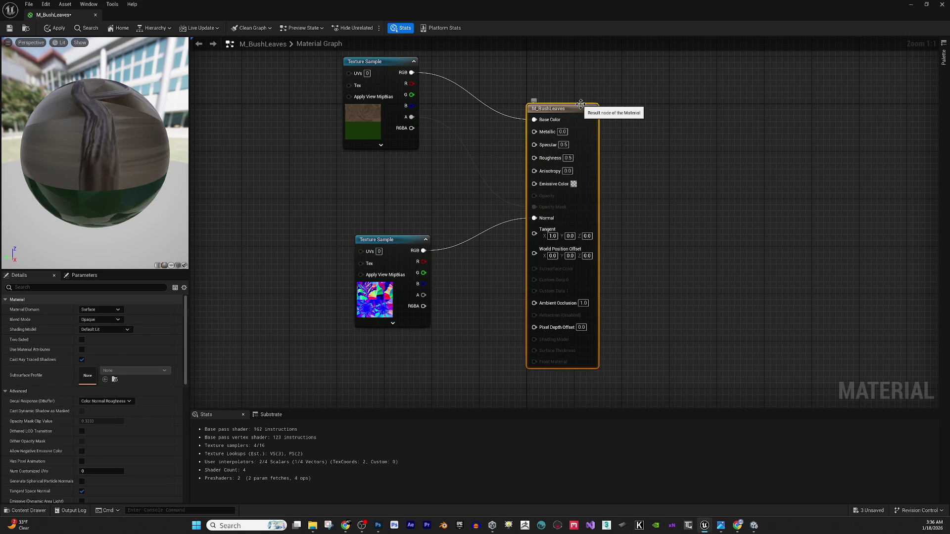
{"action": "left_click", "coordinate": [81, 340]}
{"action": "left_click", "coordinate": [101, 320]}
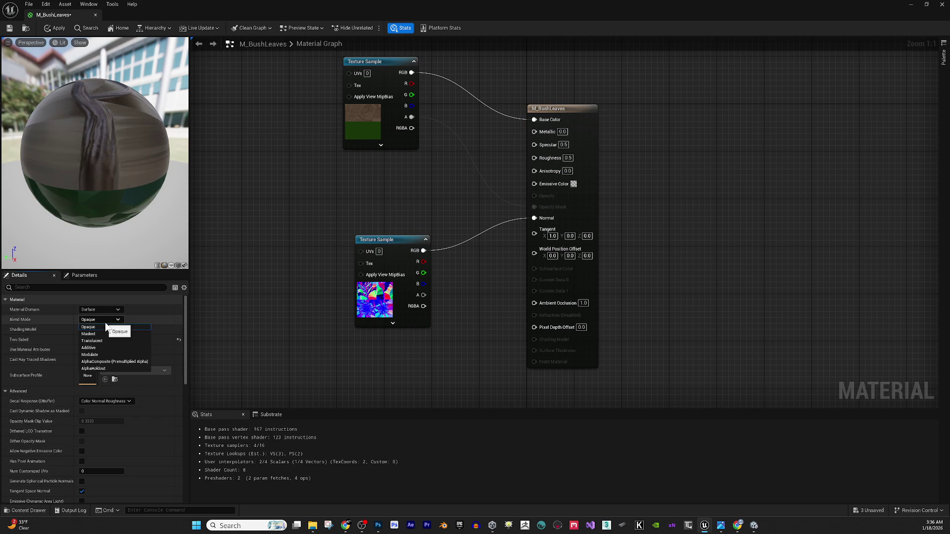
{"action": "left_click", "coordinate": [106, 333]}
{"action": "mouse_move", "coordinate": [99, 173]}
{"action": "left_mouse_down"}
{"action": "mouse_move", "coordinate": [130, 148]}
{"action": "mouse_move", "coordinate": [124, 153]}
{"action": "mouse_move", "coordinate": [119, 134]}
{"action": "left_mouse_up"}
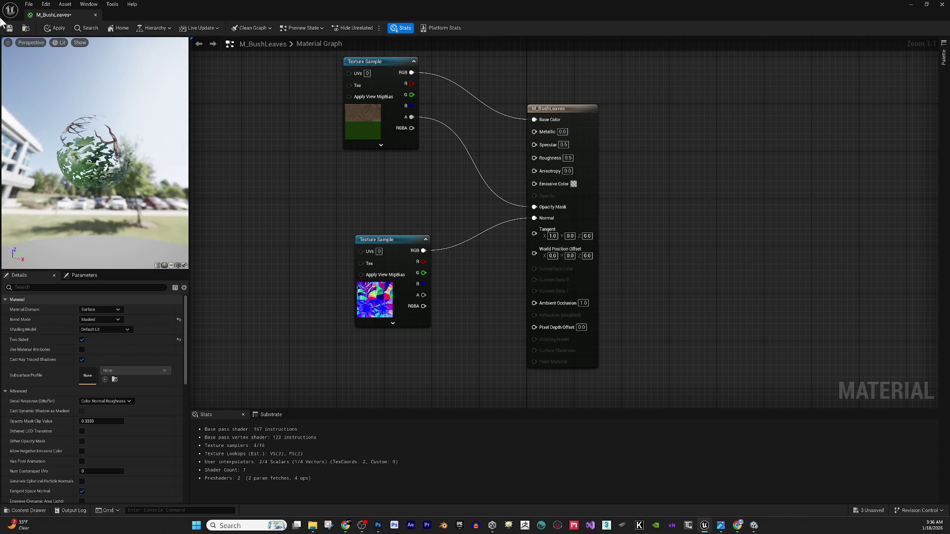
{"action": "left_click", "coordinate": [58, 28]}
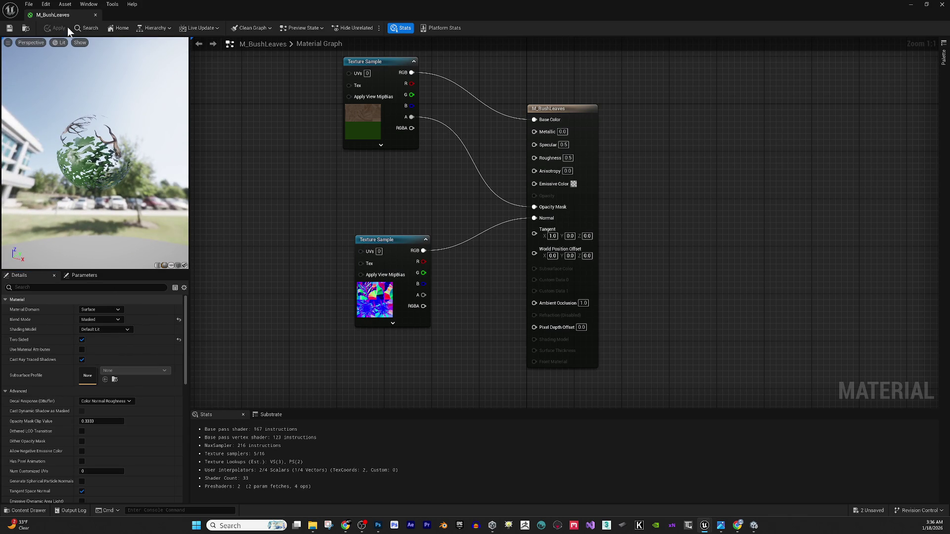
{"action": "left_click", "coordinate": [95, 15]}
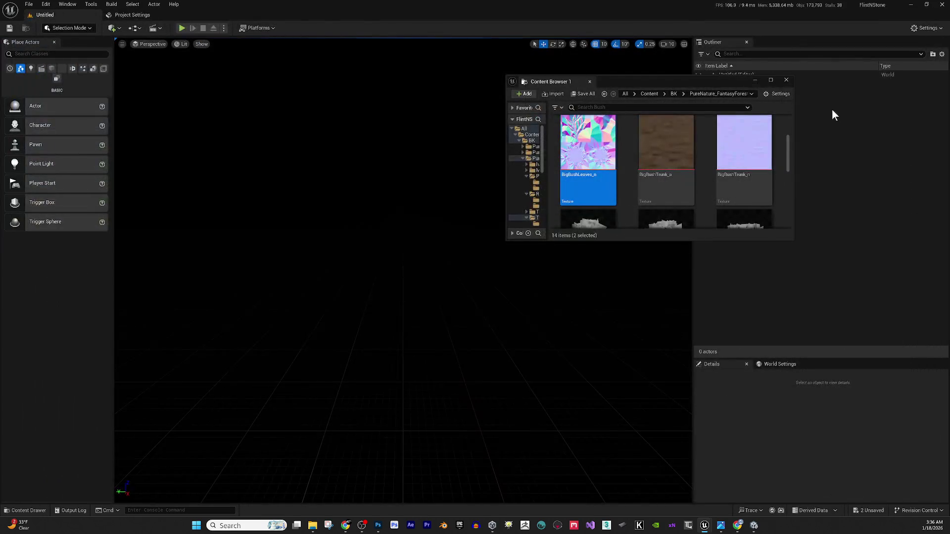
Open the Bush1, Bush2 and Bush3 meshes together in the Static Mesh Editor.
{"action": "left_click", "coordinate": [770, 79]}
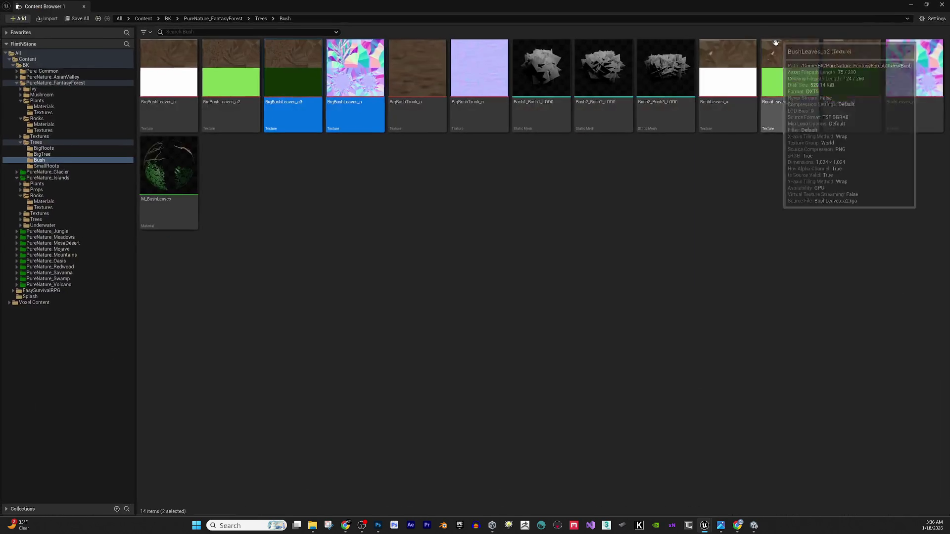
{"action": "left_click", "coordinate": [541, 67]}
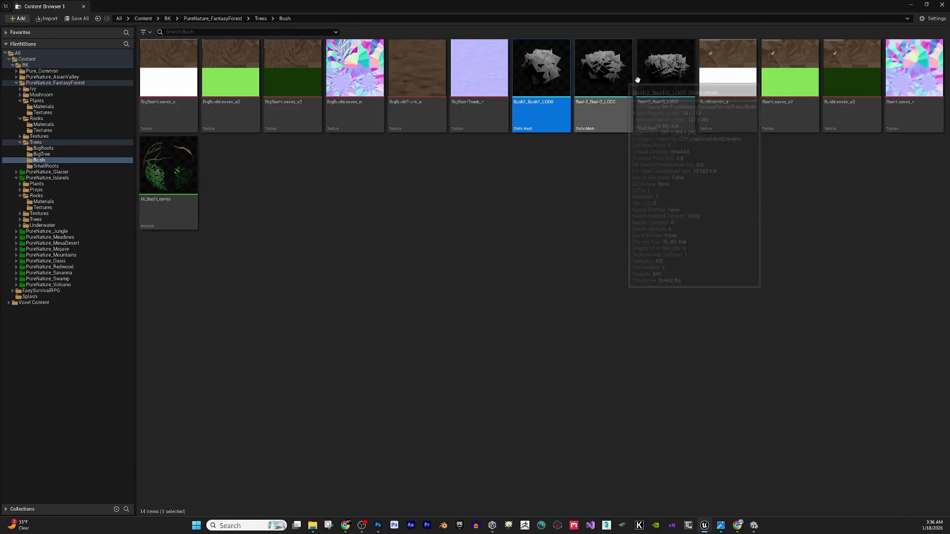
{"action": "left_click", "coordinate": [661, 79], "text": "shift"}
{"action": "right_click", "coordinate": [662, 80]}
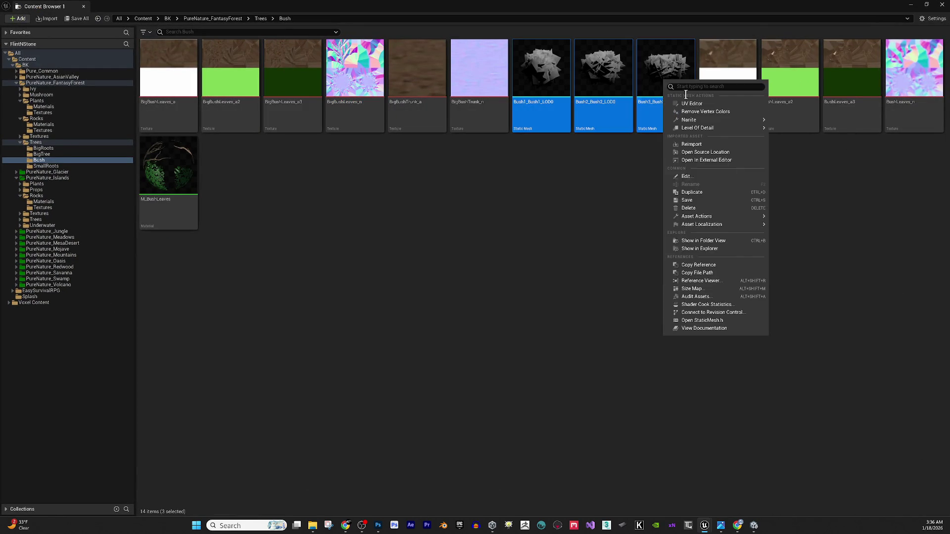
{"action": "left_click", "coordinate": [713, 177]}
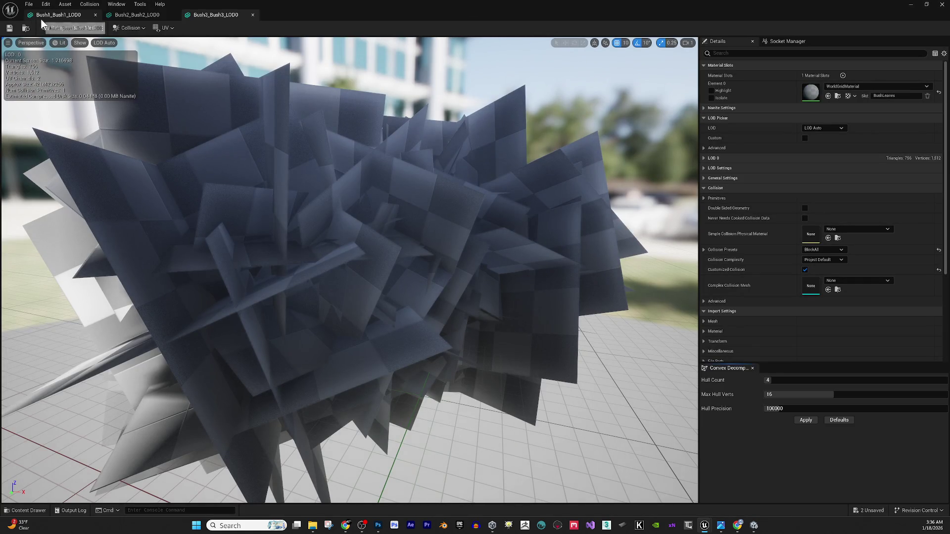
{"action": "left_click", "coordinate": [62, 15]}
{"action": "mouse_move", "coordinate": [359, 4]}
{"action": "left_mouse_down"}
{"action": "mouse_move", "coordinate": [424, 246]}
{"action": "mouse_move", "coordinate": [407, 249]}
{"action": "left_mouse_up"}
Assign M_BushLeaves to Bush1's material slot.
{"action": "left_click", "coordinate": [166, 171]}
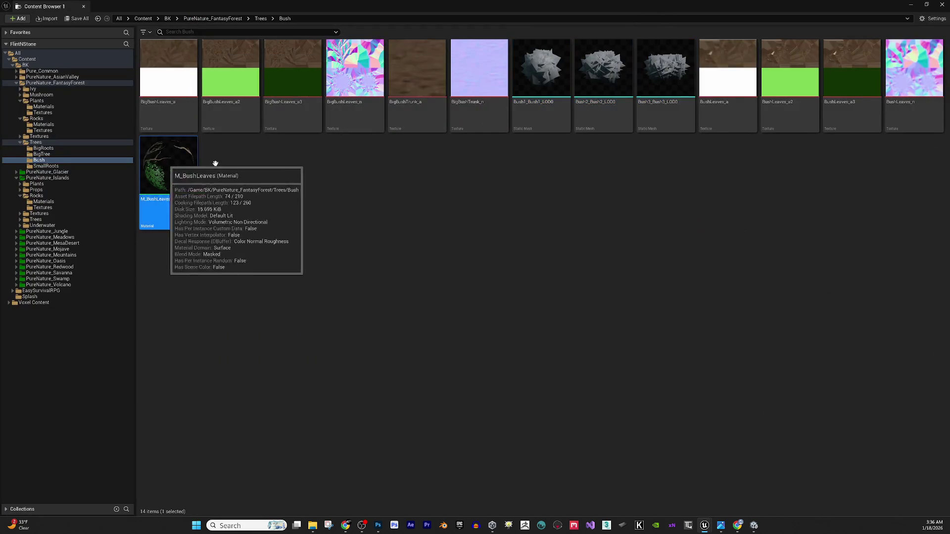
{"action": "mouse_move", "coordinate": [706, 525]}
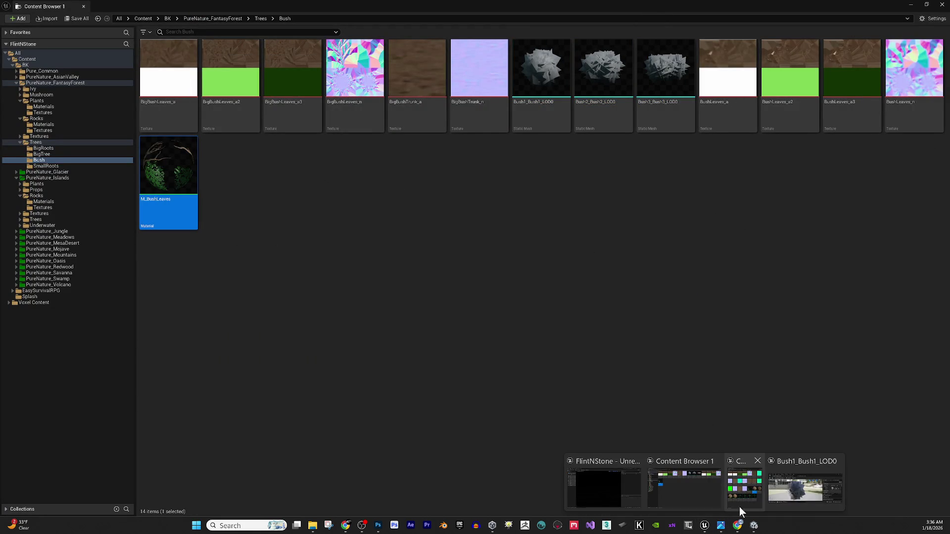
{"action": "left_click", "coordinate": [789, 483]}
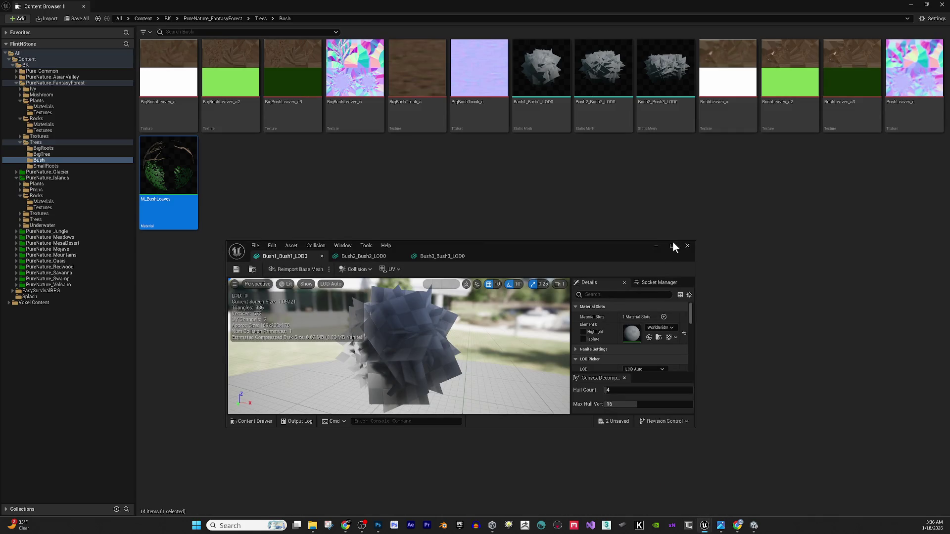
{"action": "left_click", "coordinate": [672, 245]}
{"action": "left_click", "coordinate": [830, 97]}
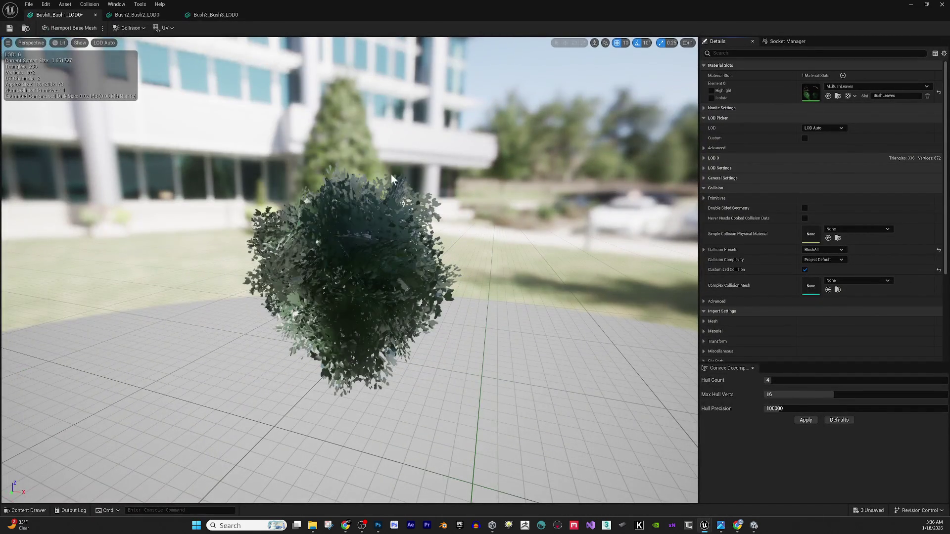
{"action": "mouse_move", "coordinate": [209, 70]}
{"action": "left_mouse_down"}
{"action": "mouse_move", "coordinate": [247, 75]}
{"action": "mouse_move", "coordinate": [178, 74]}
{"action": "mouse_move", "coordinate": [209, 70]}
{"action": "left_mouse_up"}
Assign M_BushLeaves to Bush2 and Bush3, then close the mesh editor.
{"action": "left_click", "coordinate": [137, 15]}
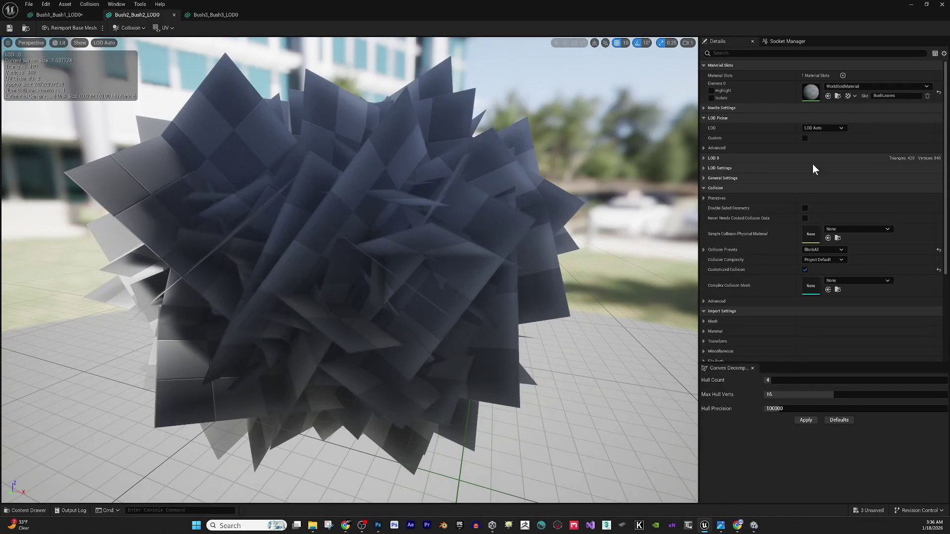
{"action": "left_click", "coordinate": [828, 95]}
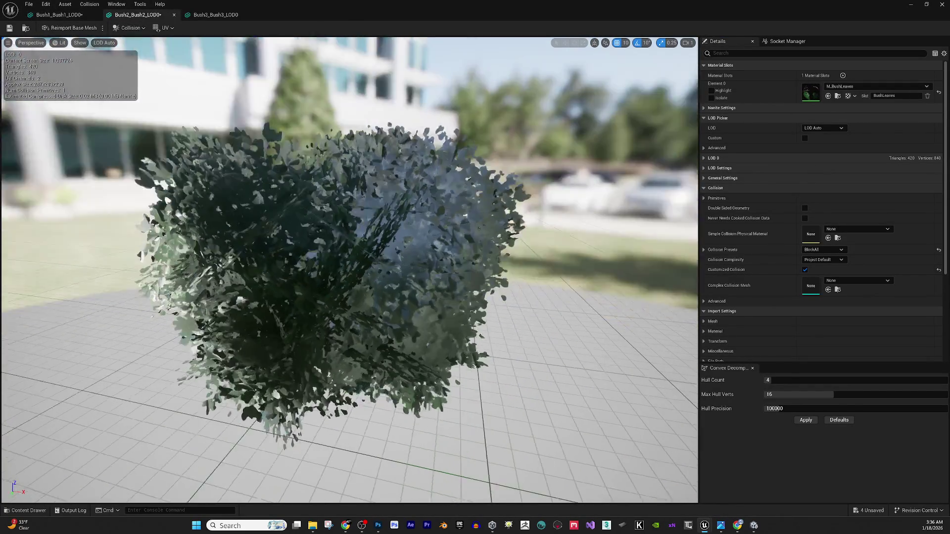
{"action": "left_click", "coordinate": [216, 15]}
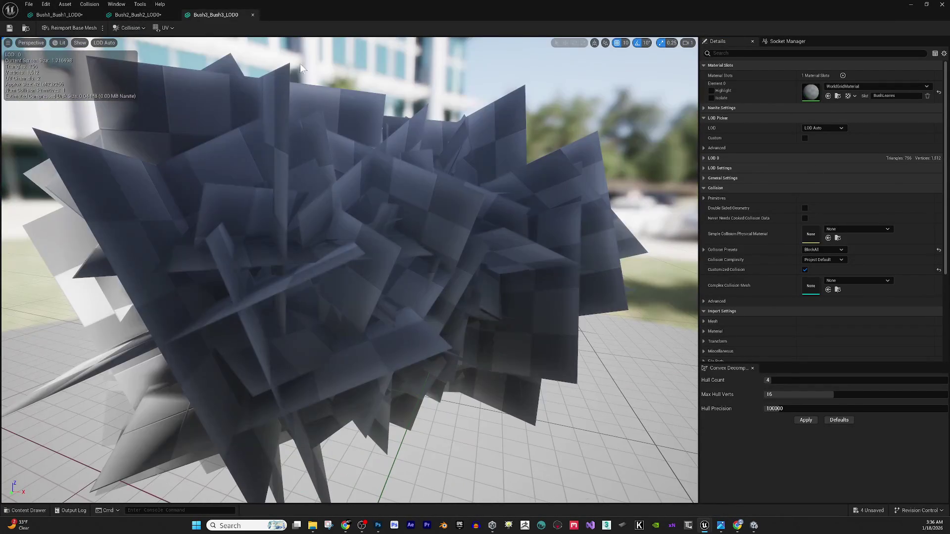
{"action": "left_click", "coordinate": [829, 97]}
{"action": "mouse_move", "coordinate": [491, 95]}
{"action": "left_mouse_down"}
{"action": "mouse_move", "coordinate": [491, 158]}
{"action": "mouse_move", "coordinate": [491, 95]}
{"action": "left_mouse_up"}
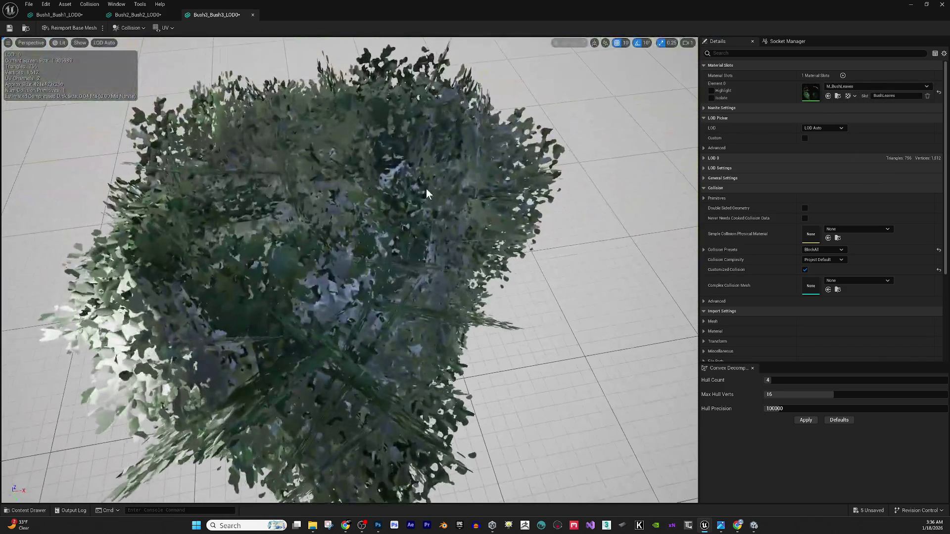
{"action": "left_click", "coordinate": [943, 4]}
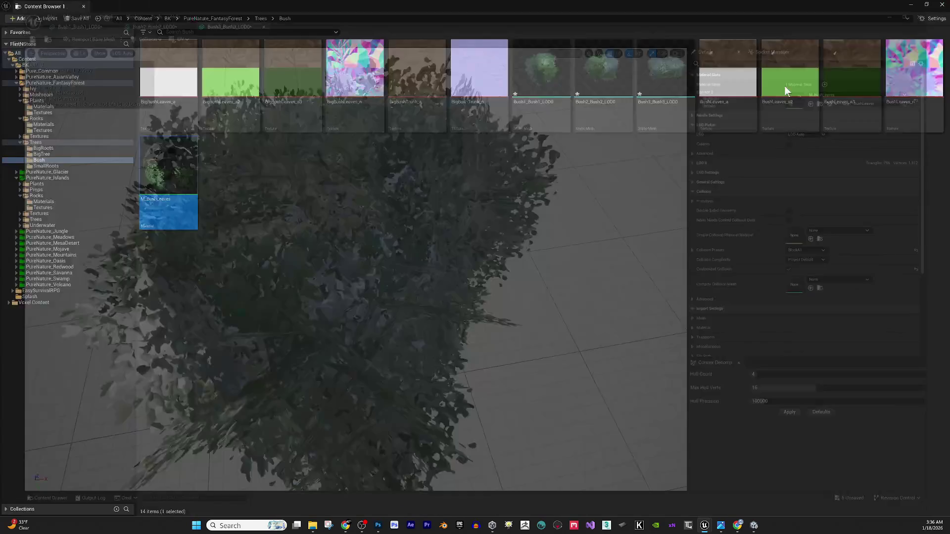
Reopen M_BushLeaves, set its Roughness to 0.7, and close the editor.
{"action": "double_click", "coordinate": [161, 166]}
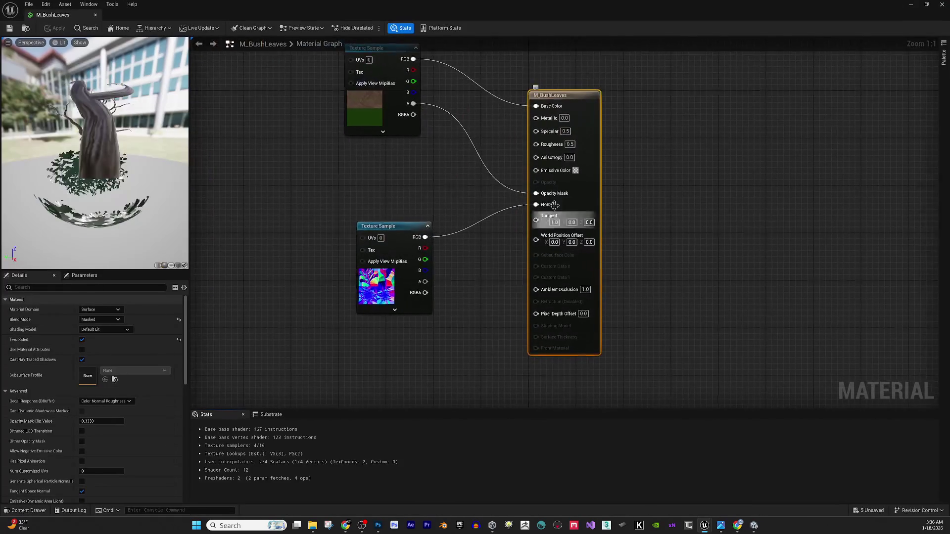
{"action": "left_click", "coordinate": [570, 145]}
{"action": "type", "text": "7"}
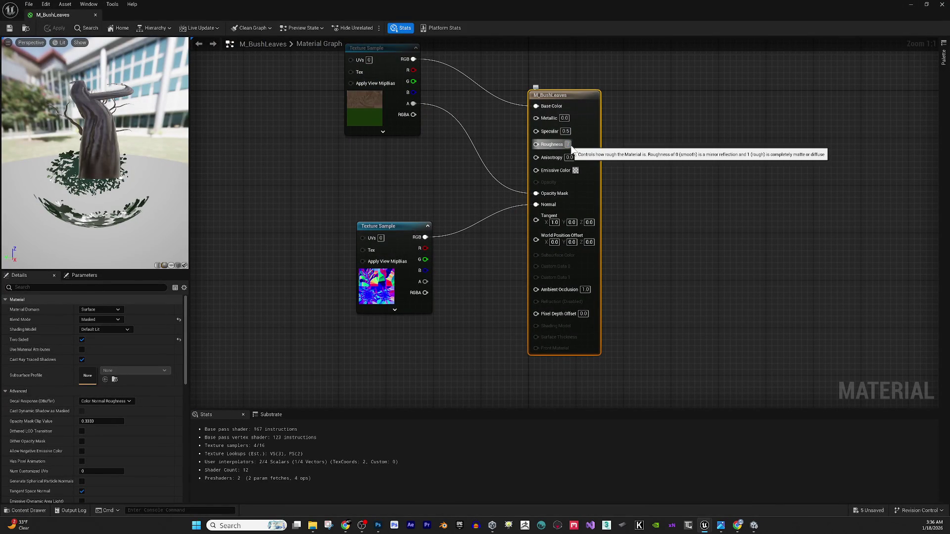
{"action": "type", "text": "0.2"}
{"action": "key", "text": "Return"}
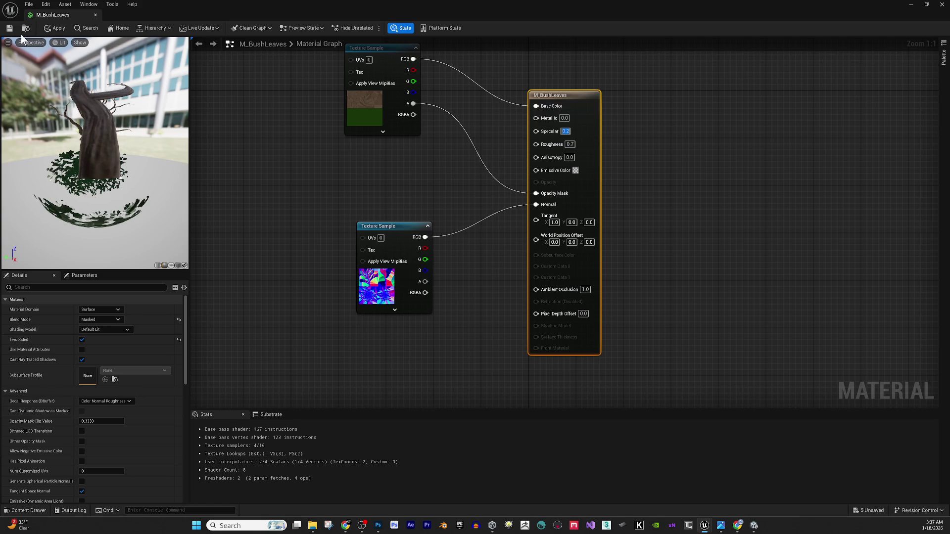
{"action": "left_click", "coordinate": [96, 14]}
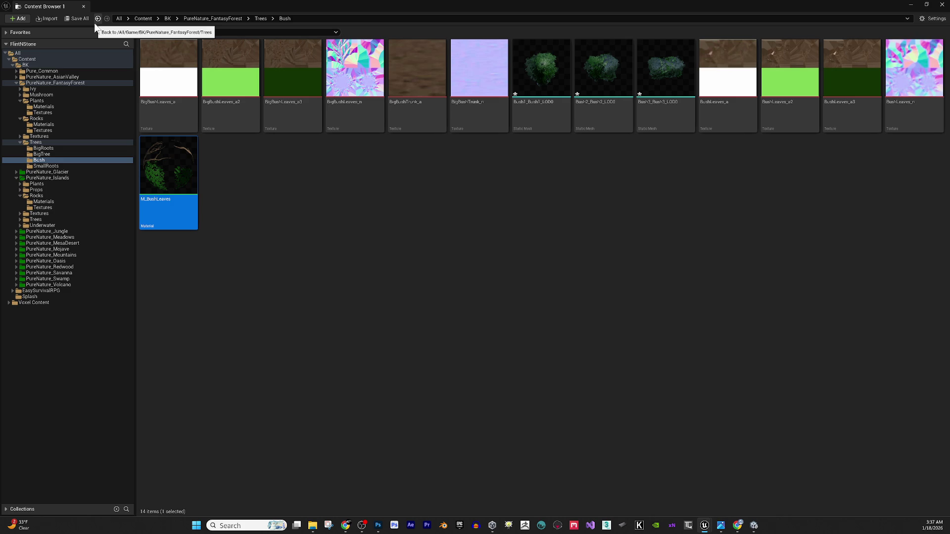
Save the five unsaved bush assets and rename Bush1_Bush1_LOD0 to SM_Bush1.
{"action": "left_click", "coordinate": [76, 19]}
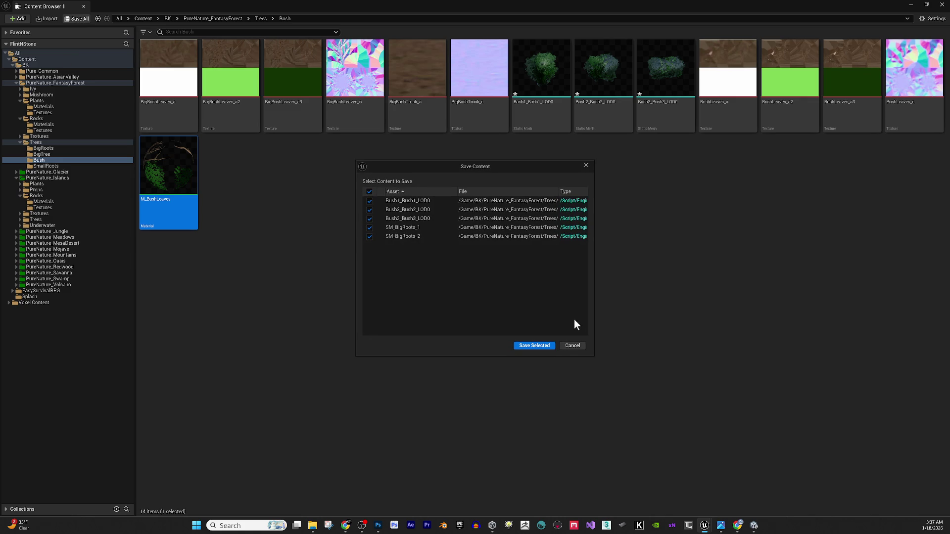
{"action": "left_click", "coordinate": [521, 347]}
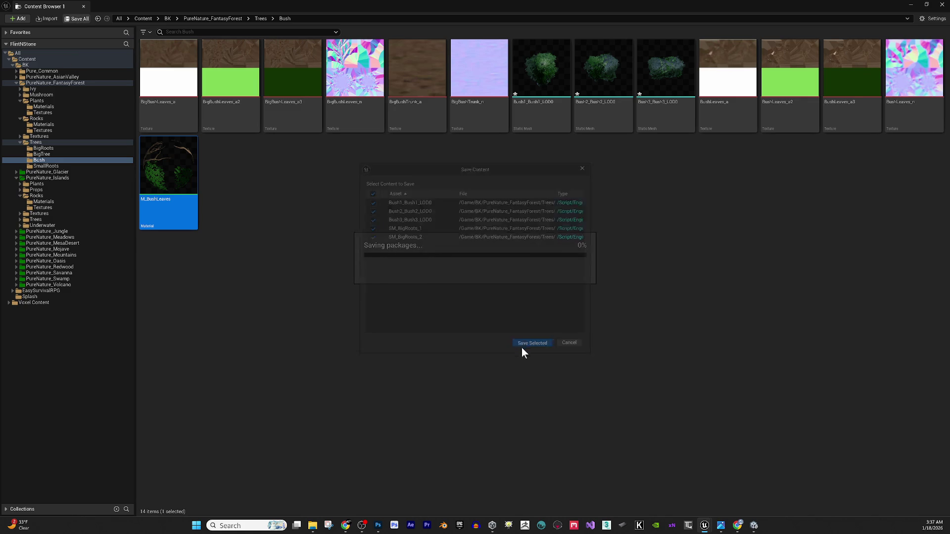
{"action": "left_click", "coordinate": [543, 109]}
{"action": "left_click", "coordinate": [527, 103]}
{"action": "left_click_drag", "start_coordinate": [530, 103], "coordinate": [558, 102]}
{"action": "key", "text": "BackSpace"}
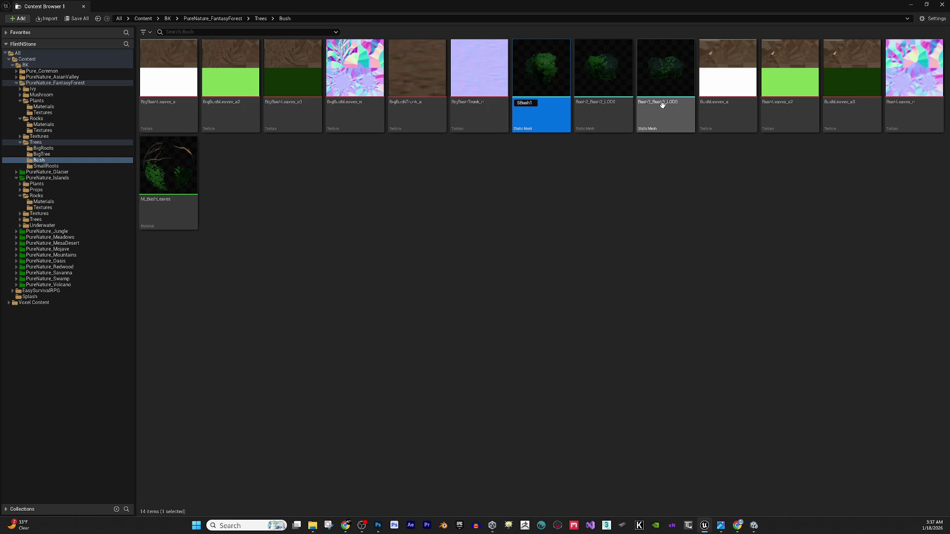
{"action": "key", "text": "Return"}
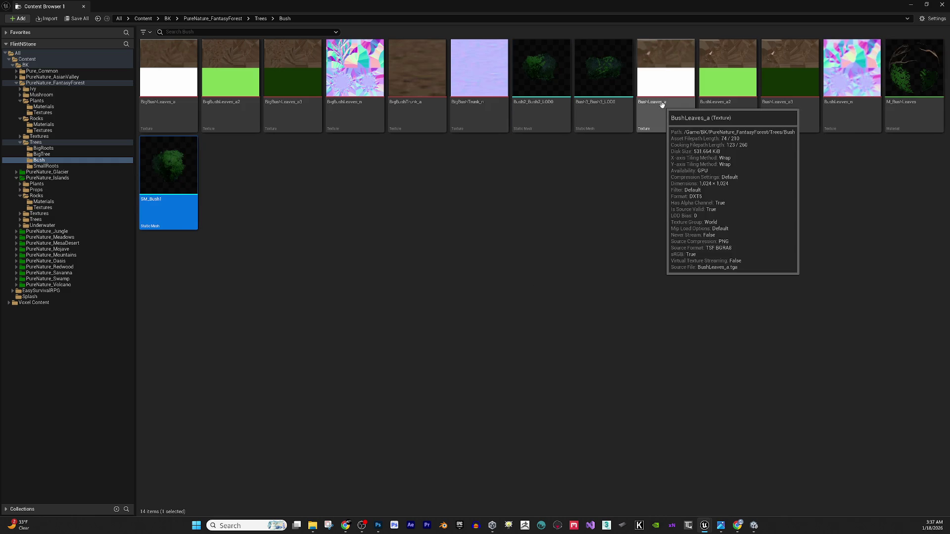
Rename the Bush2 and Bush3 LOD0 meshes to SM_Bush2 and SM_Bush3.
{"action": "left_click", "coordinate": [530, 102]}
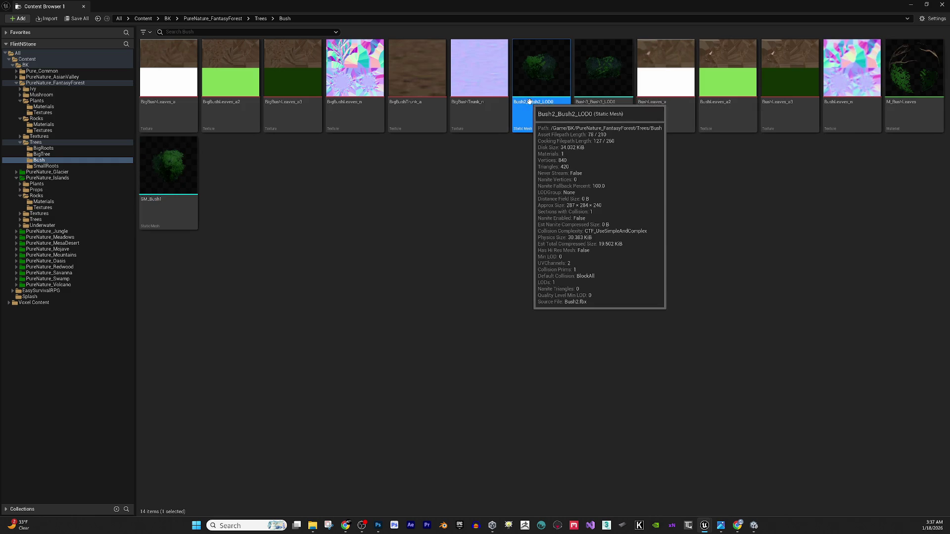
{"action": "left_click", "coordinate": [529, 102]}
{"action": "left_click_drag", "start_coordinate": [529, 103], "coordinate": [637, 130]}
{"action": "key", "text": "BackSpace"}
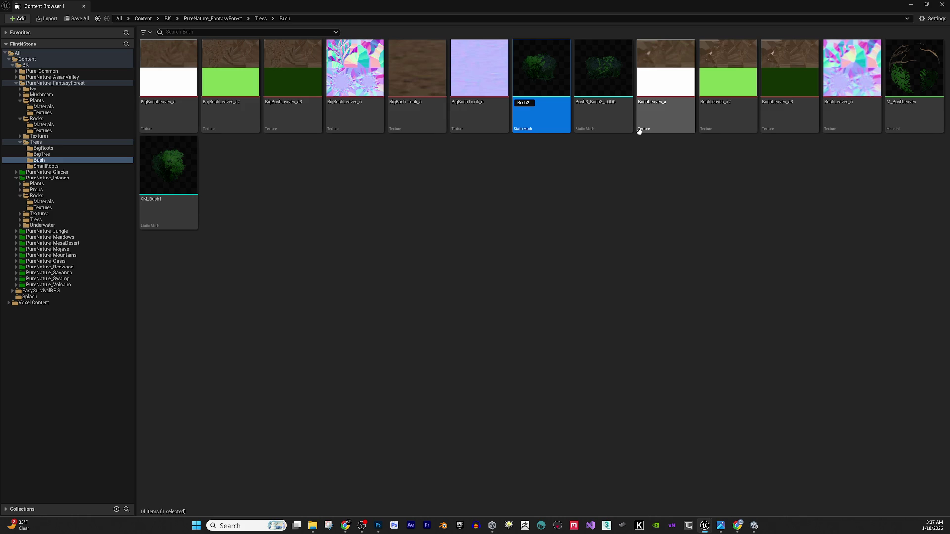
{"action": "type", "text": "SM_"}
{"action": "key", "text": "Return"}
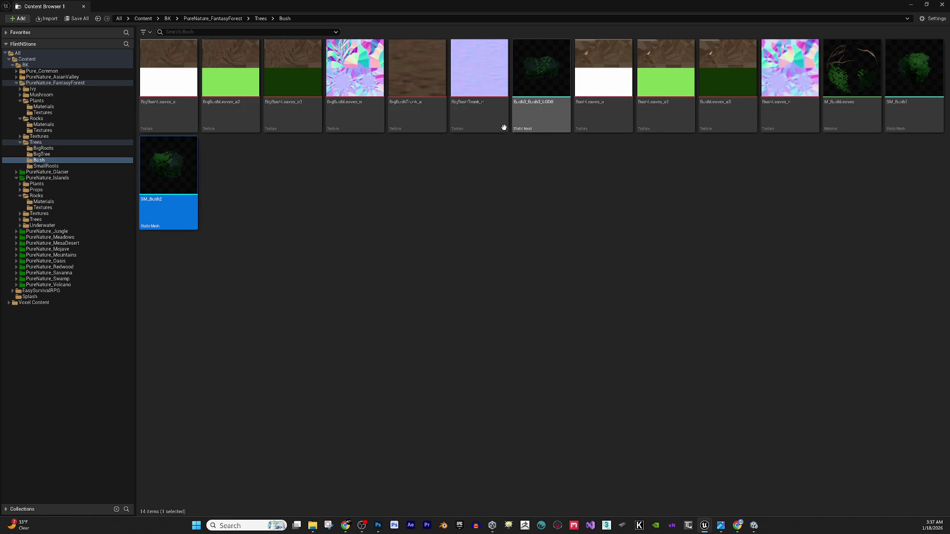
{"action": "left_click", "coordinate": [528, 100]}
{"action": "left_click", "coordinate": [528, 101]}
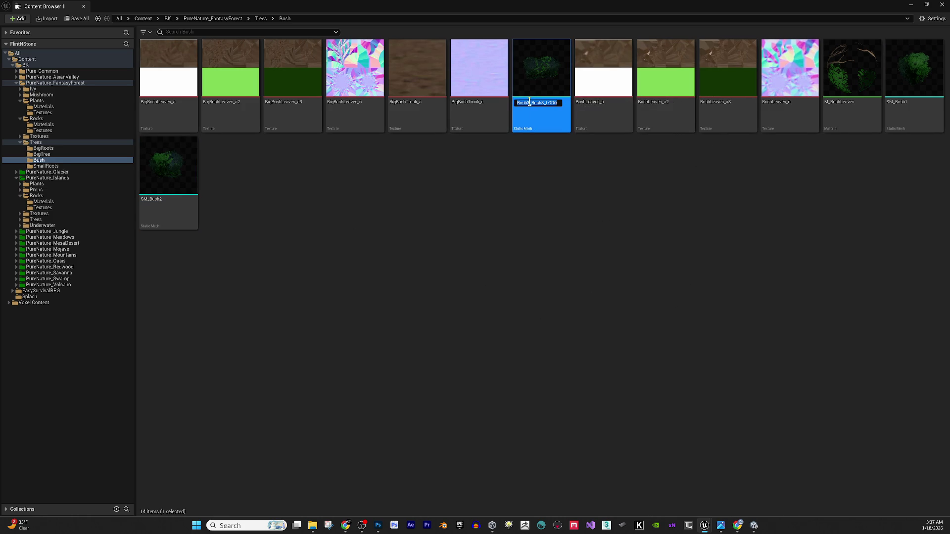
{"action": "left_click_drag", "start_coordinate": [530, 102], "coordinate": [613, 102]}
{"action": "key", "text": "BackSpace"}
{"action": "type", "text": "SM_Bush3"}
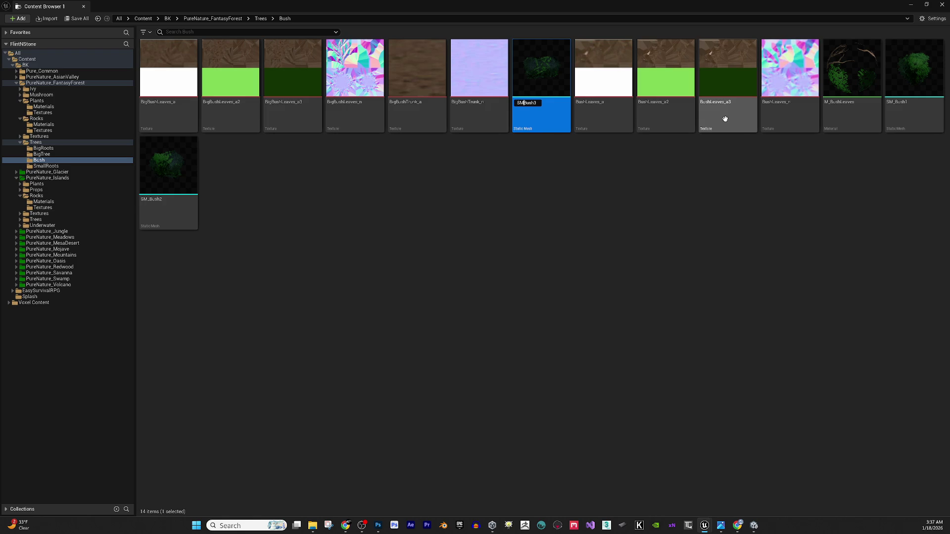
{"action": "key", "text": "Return"}
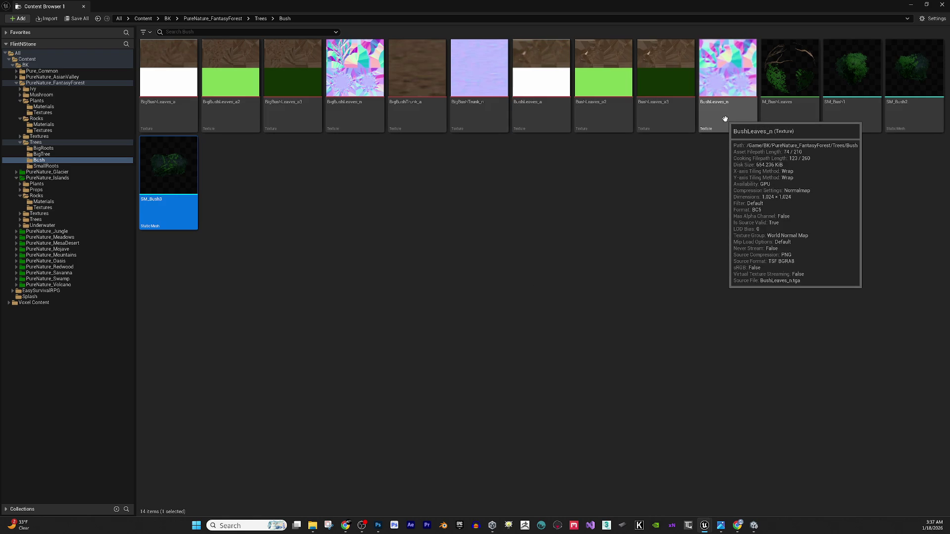
{"action": "left_click", "coordinate": [259, 18]}
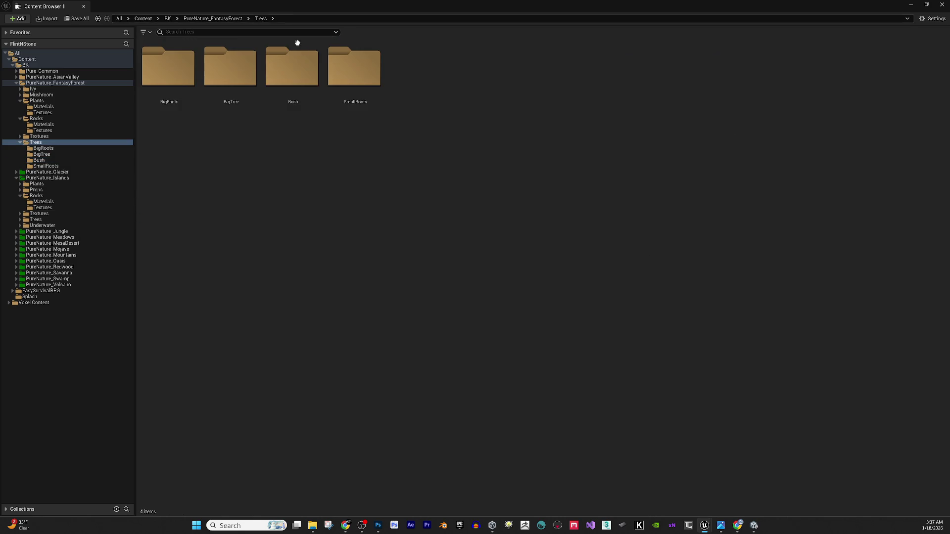
Open the SmallRoots folder and select OakTrunk_Mat and the SmallRoot meshes.
{"action": "double_click", "coordinate": [340, 79]}
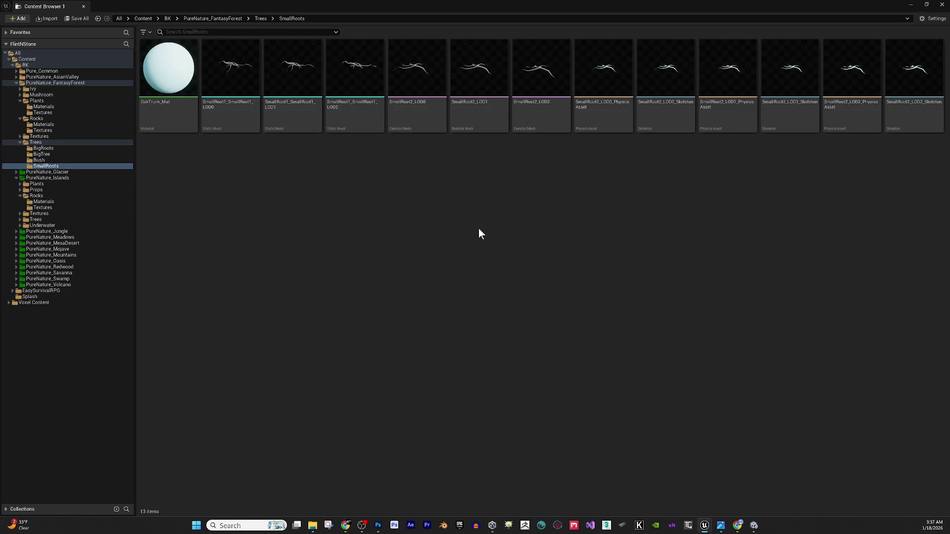
{"action": "left_click", "coordinate": [168, 111]}
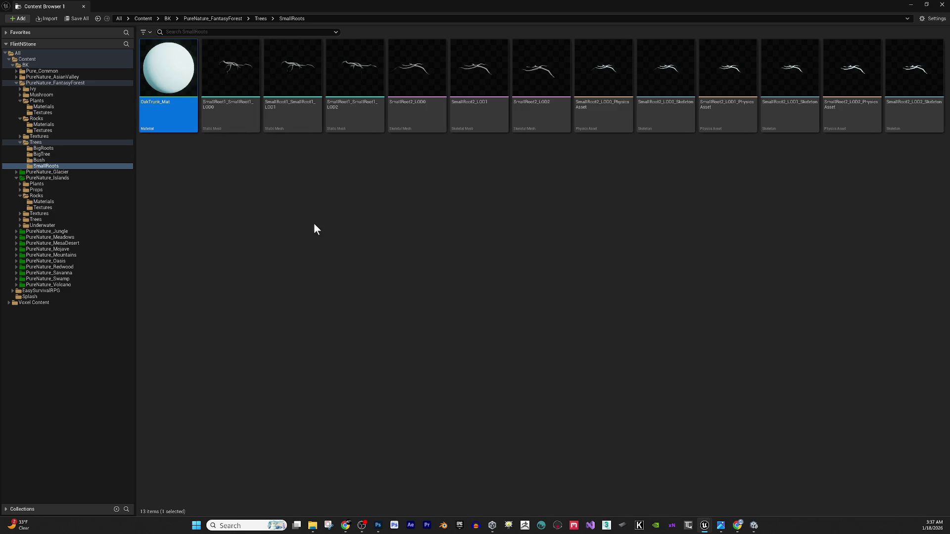
{"action": "left_click", "coordinate": [297, 110], "text": "ctrl"}
{"action": "left_click", "coordinate": [363, 64], "text": "ctrl"}
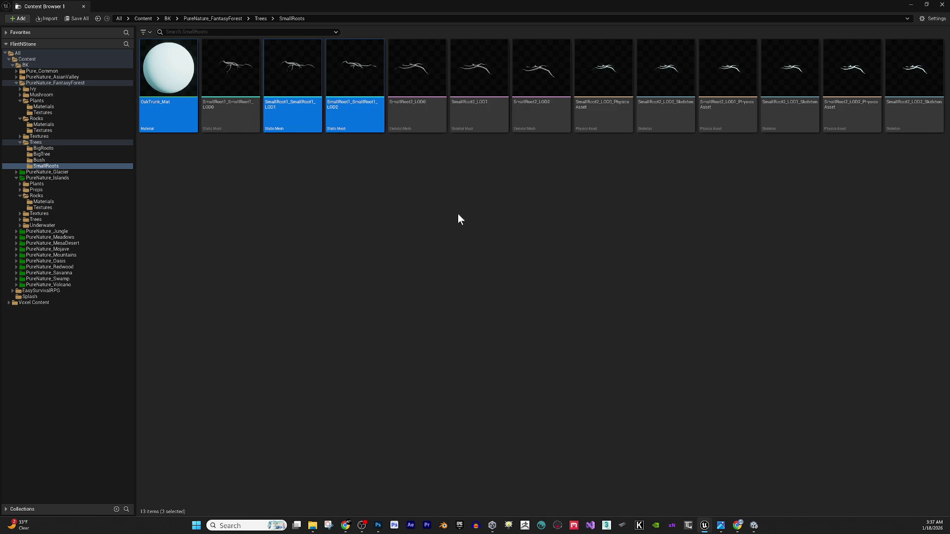
{"action": "left_click", "coordinate": [434, 87], "text": "ctrl"}
{"action": "left_click", "coordinate": [493, 80], "text": "ctrl"}
{"action": "left_click", "coordinate": [538, 126], "text": "ctrl"}
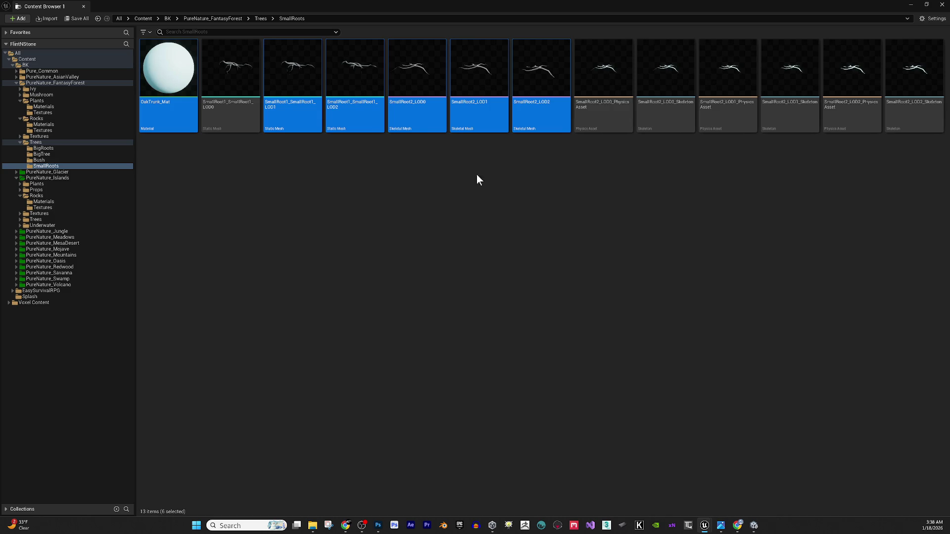
{"action": "left_click", "coordinate": [305, 83]}
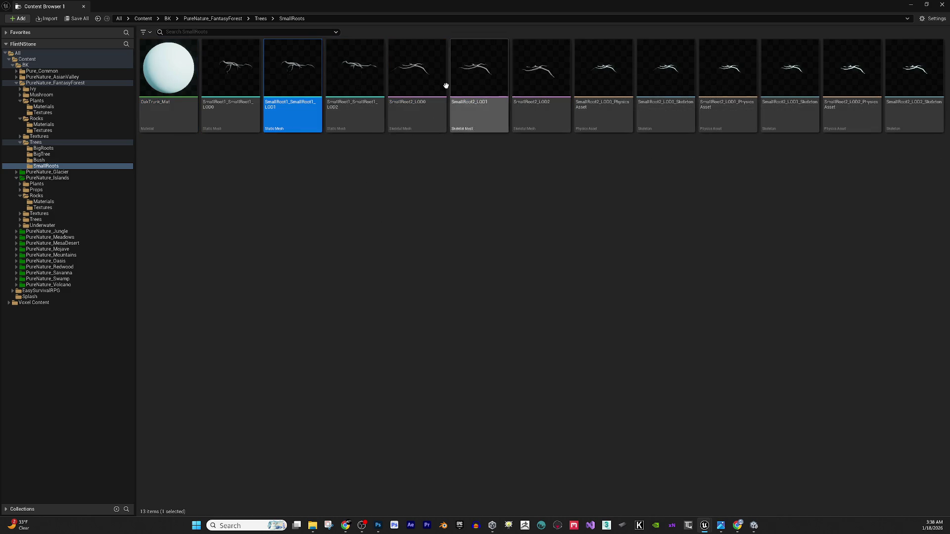
{"action": "left_click", "coordinate": [171, 75]}
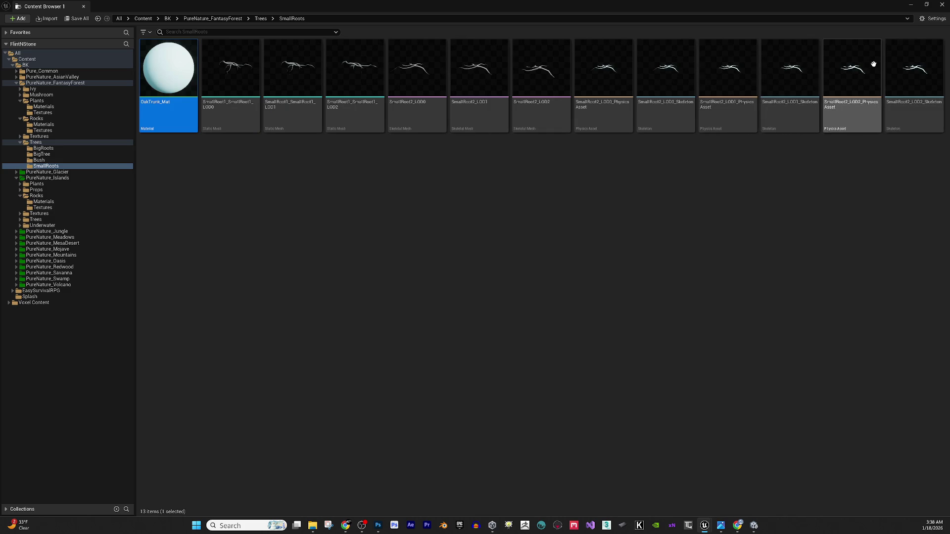
Select all 13 SmallRoots assets and delete them.
{"action": "left_click", "coordinate": [915, 69], "text": "shift"}
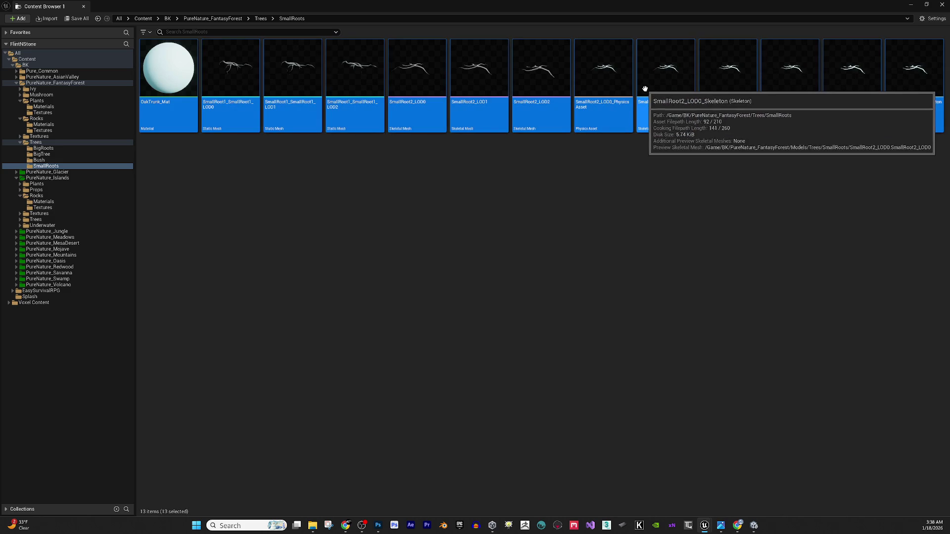
{"action": "key", "text": "Delete"}
{"action": "left_click", "coordinate": [408, 380]}
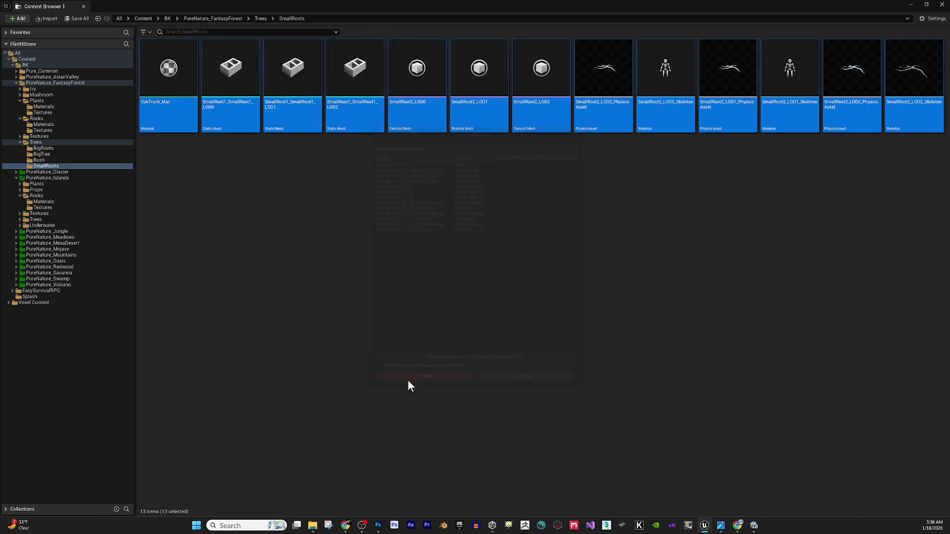
{"action": "right_click", "coordinate": [313, 286]}
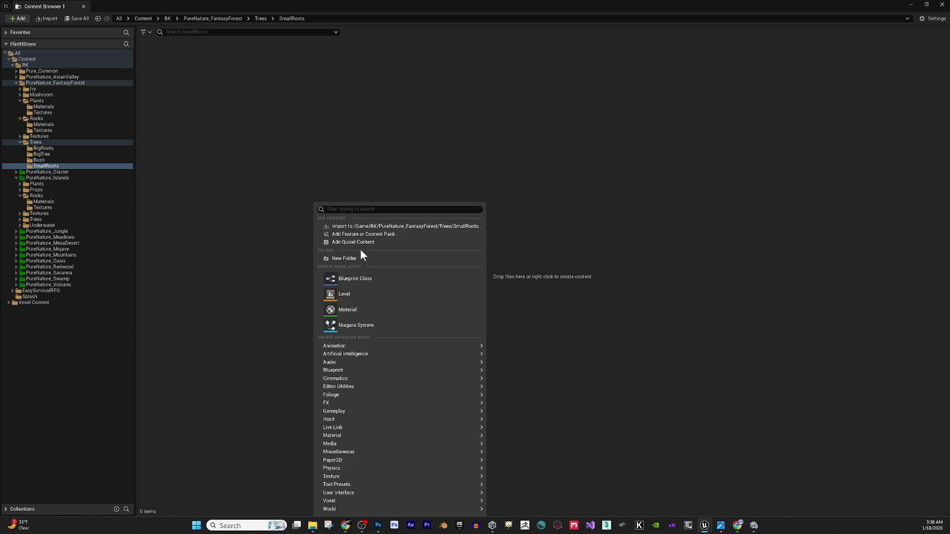
Reveal the SmallRoots folder on disk in File Explorer.
{"action": "right_click", "coordinate": [266, 191]}
{"action": "right_click", "coordinate": [265, 183]}
{"action": "mouse_move", "coordinate": [321, 342]}
{"action": "left_click", "coordinate": [260, 19]}
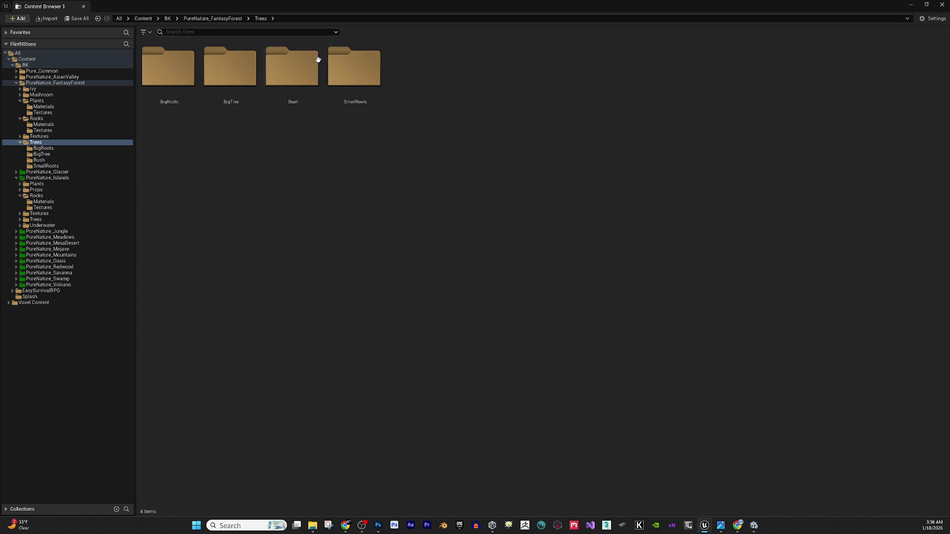
{"action": "right_click", "coordinate": [364, 81]}
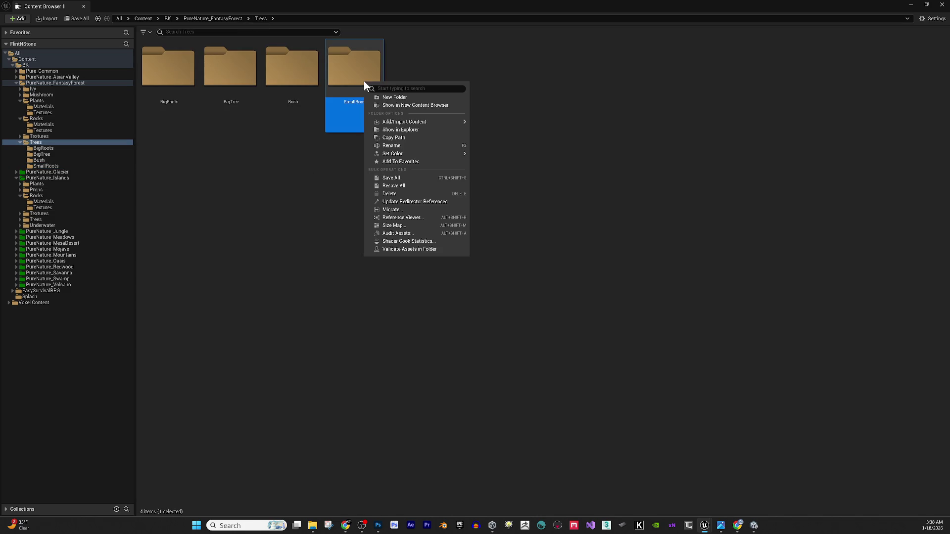
{"action": "left_click", "coordinate": [417, 131]}
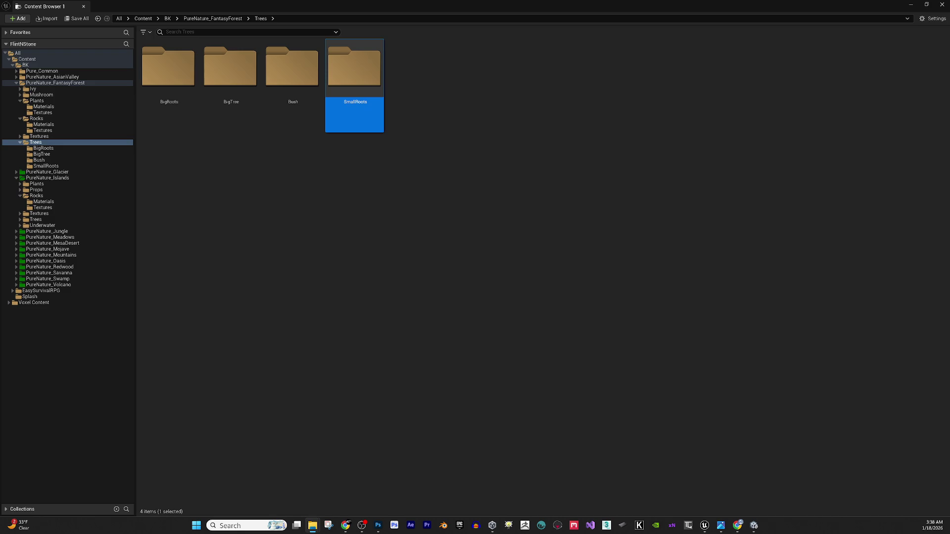
Import the SmallRoot FBX files into the empty SmallRoots folder with Import All.
{"action": "double_click", "coordinate": [334, 80]}
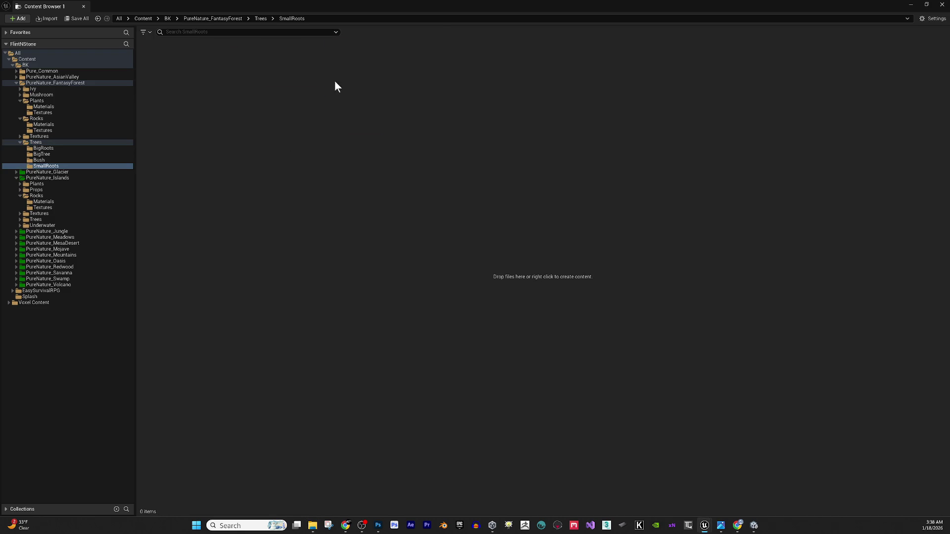
{"action": "left_click", "coordinate": [312, 525]}
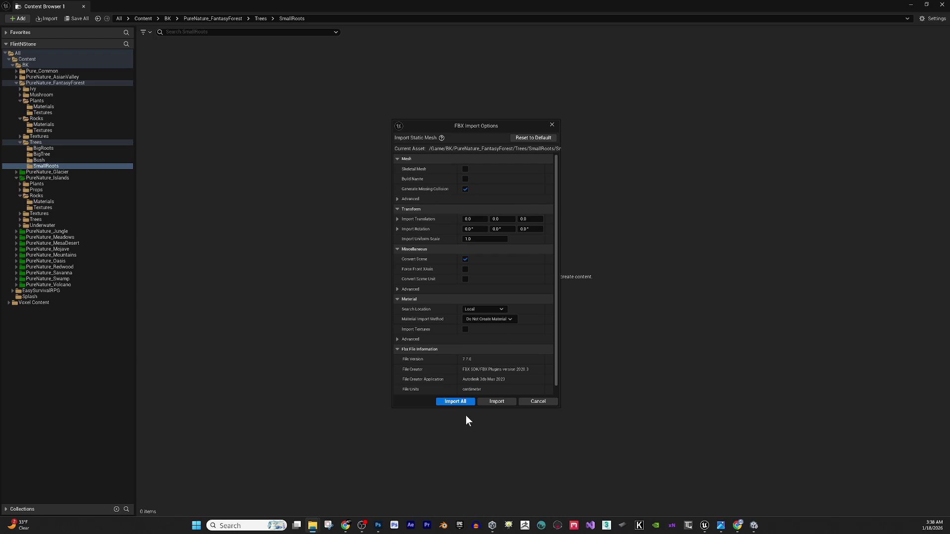
{"action": "left_click", "coordinate": [450, 401]}
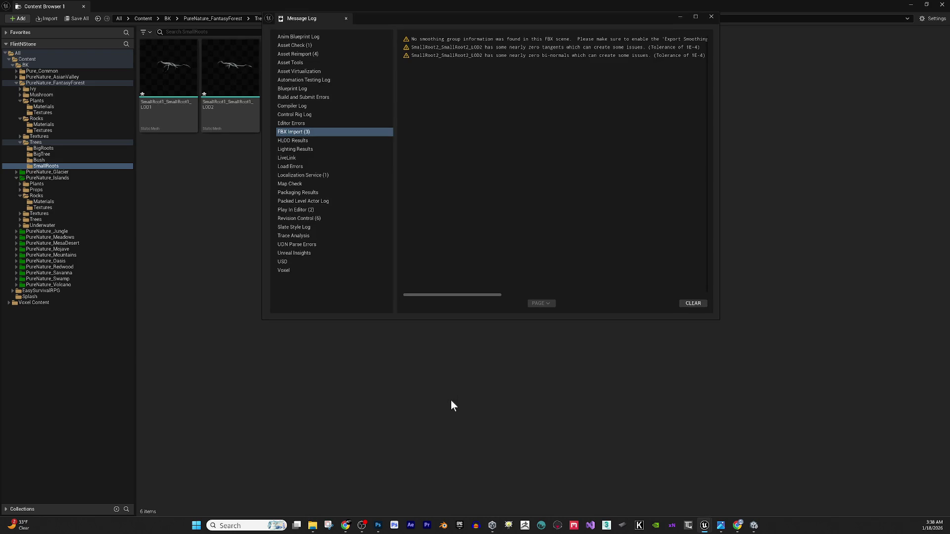
{"action": "left_click", "coordinate": [711, 16]}
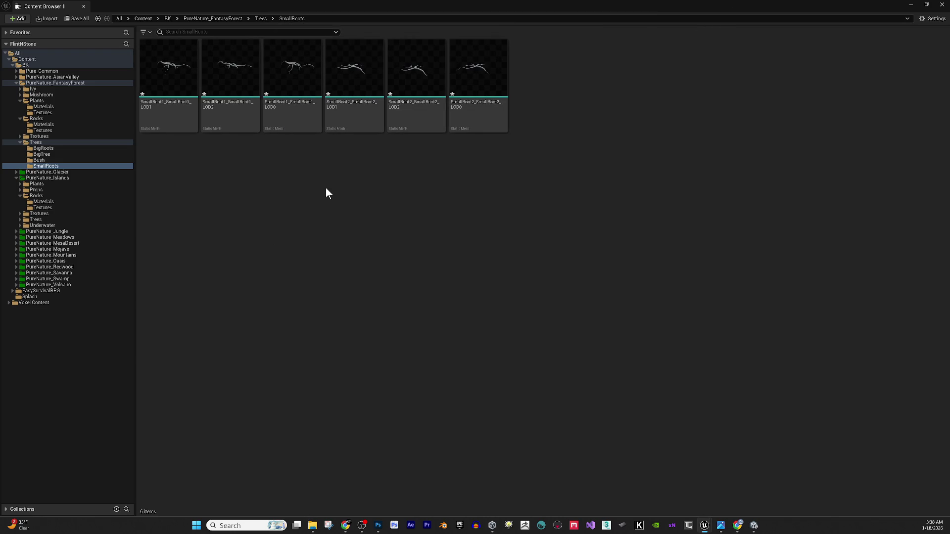
Delete SmallRoot1's LOD2 mesh and SmallRoot2's LOD1 and LOD2 meshes.
{"action": "left_click", "coordinate": [240, 106]}
{"action": "left_click", "coordinate": [305, 61], "text": "ctrl"}
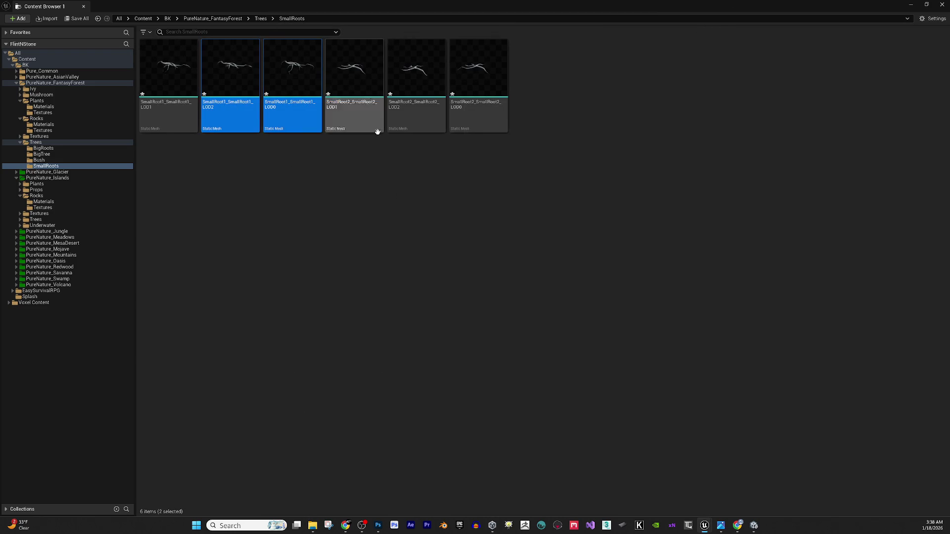
{"action": "left_click", "coordinate": [370, 189]}
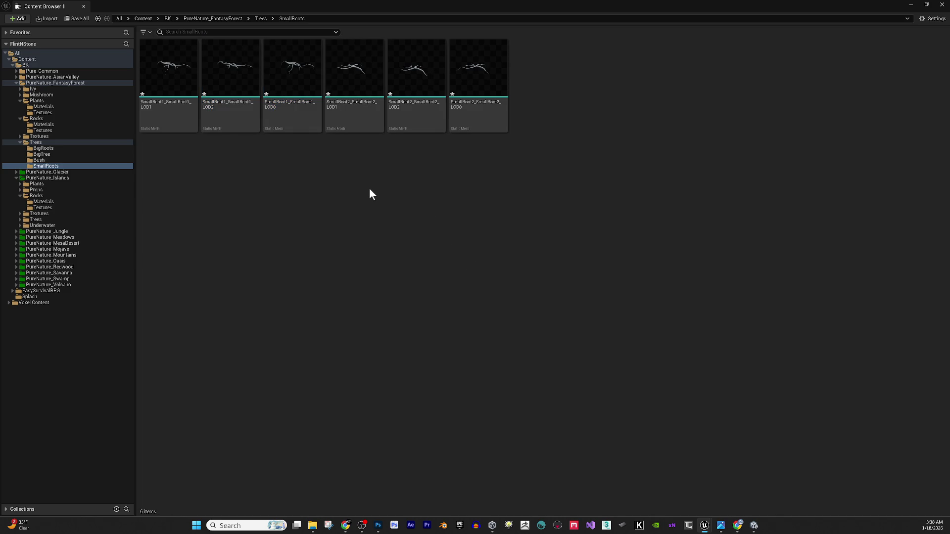
{"action": "left_click", "coordinate": [243, 70]}
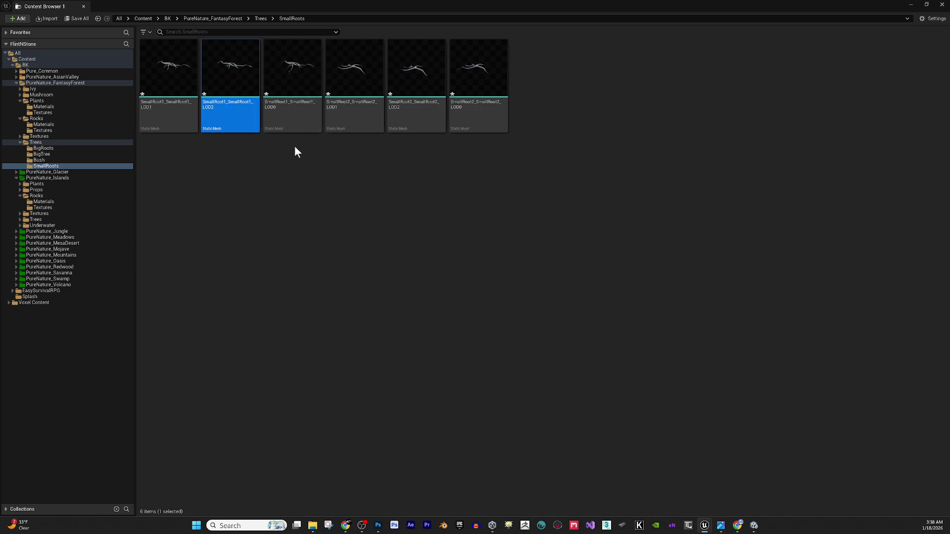
{"action": "left_click", "coordinate": [349, 126], "text": "ctrl"}
{"action": "left_click", "coordinate": [416, 116], "text": "ctrl"}
{"action": "key", "text": "Delete"}
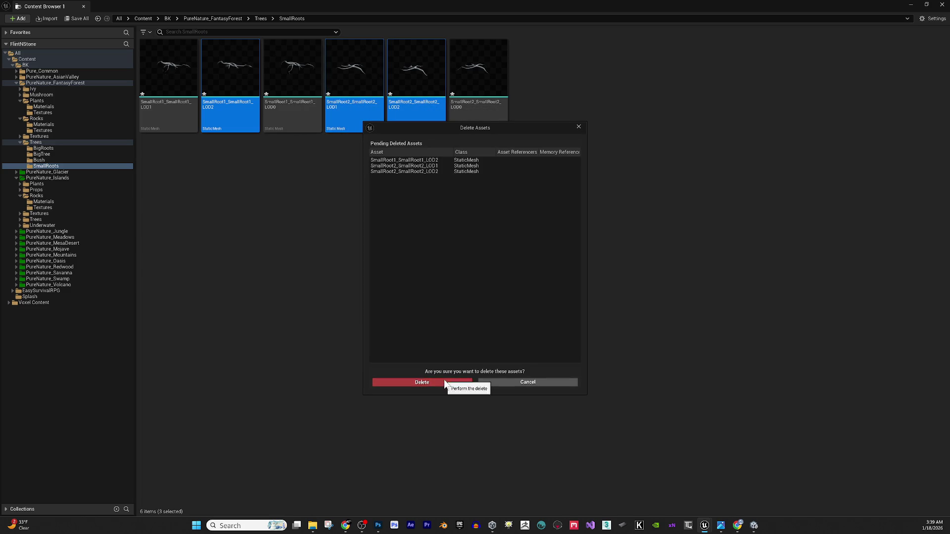
{"action": "left_click", "coordinate": [444, 380]}
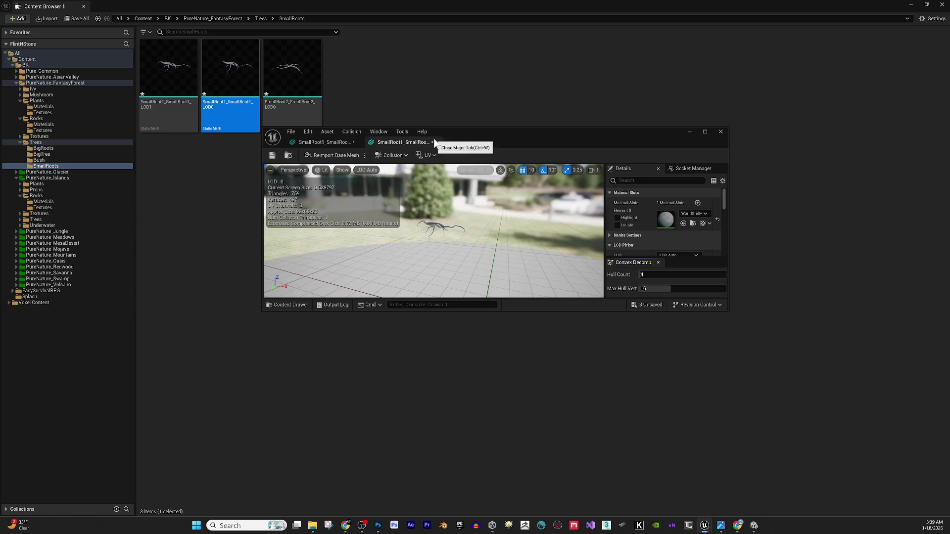
Delete SmallRoot1's LOD0 mesh, leaving SmallRoot1_LOD1 and SmallRoot2_LOD0.
{"action": "left_click", "coordinate": [721, 131]}
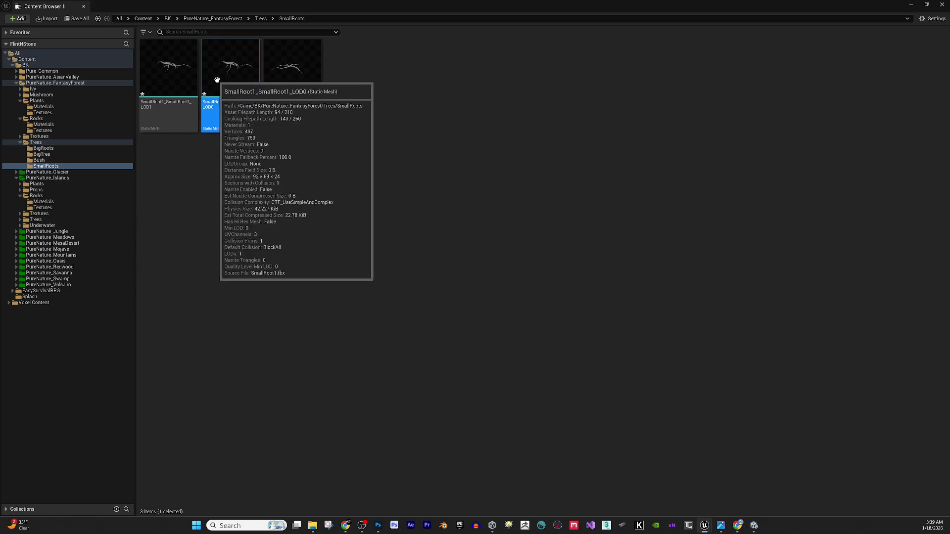
{"action": "key", "text": "Delete"}
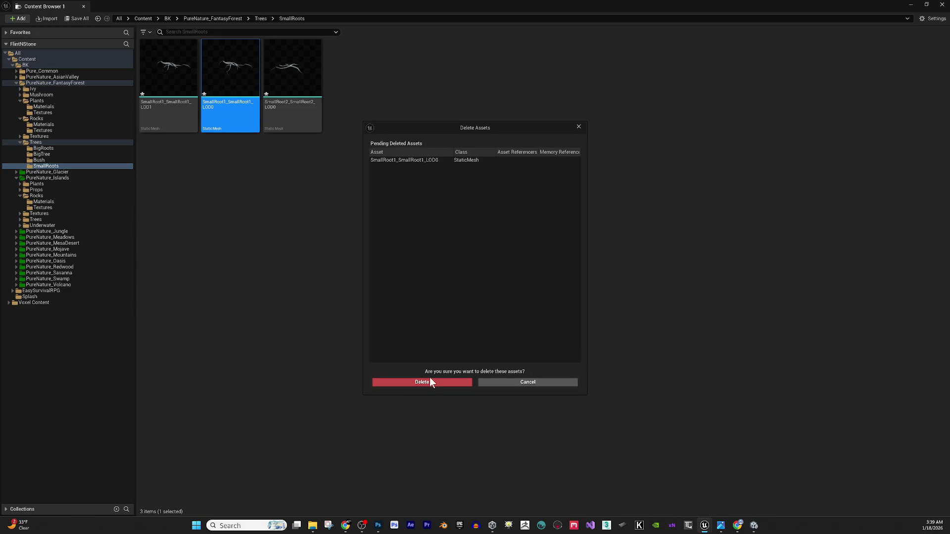
{"action": "left_click", "coordinate": [429, 381]}
{"action": "left_click", "coordinate": [168, 102]}
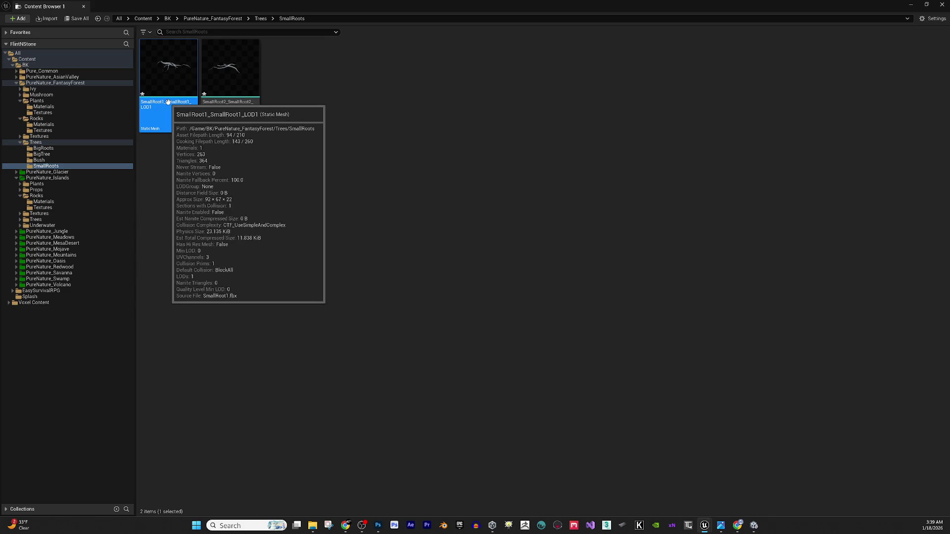
{"action": "left_click", "coordinate": [168, 102]}
Rename the SmallRoot1 mesh to SM_SmallRoot1.
{"action": "key", "text": "BackSpace"}
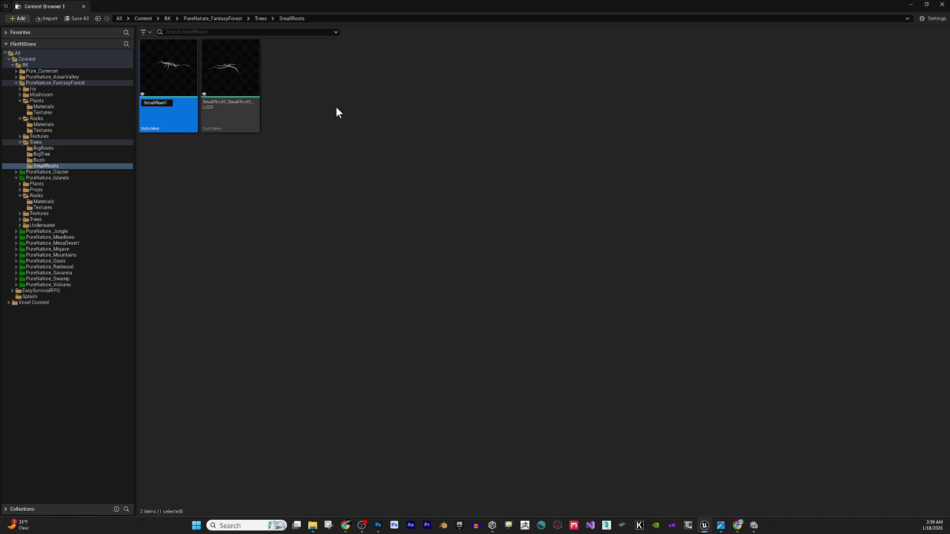
{"action": "type", "text": "SM_"}
{"action": "key", "text": "Return"}
Rename the SmallRoot2 mesh to SM_SmallRoot2 and select both root meshes.
{"action": "left_click", "coordinate": [253, 87]}
{"action": "left_click", "coordinate": [229, 105]}
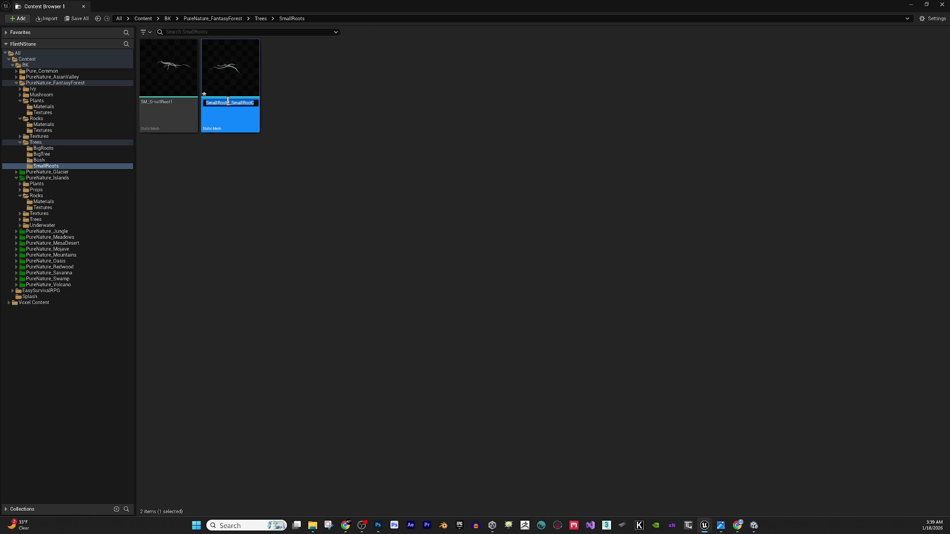
{"action": "key", "text": "Escape"}
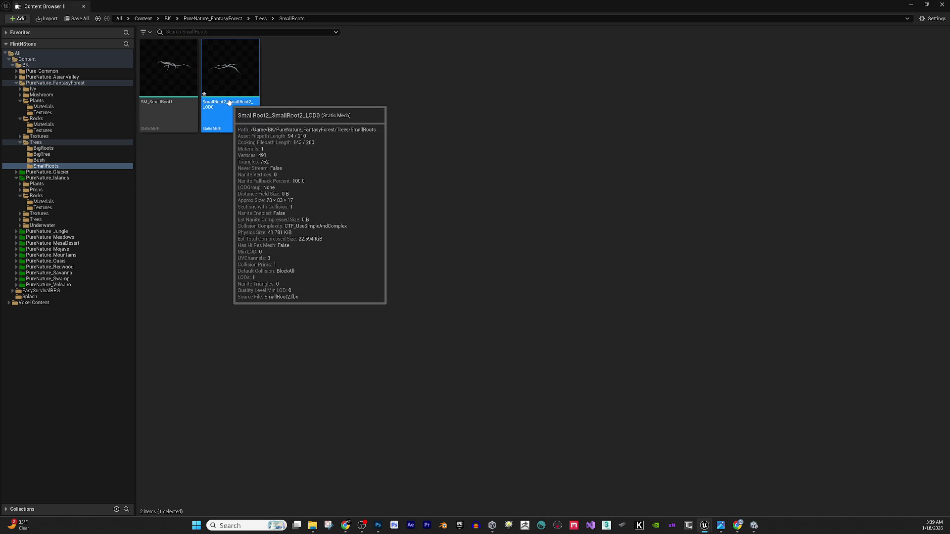
{"action": "left_click", "coordinate": [229, 103]}
{"action": "type", "text": "SmallRoot2"}
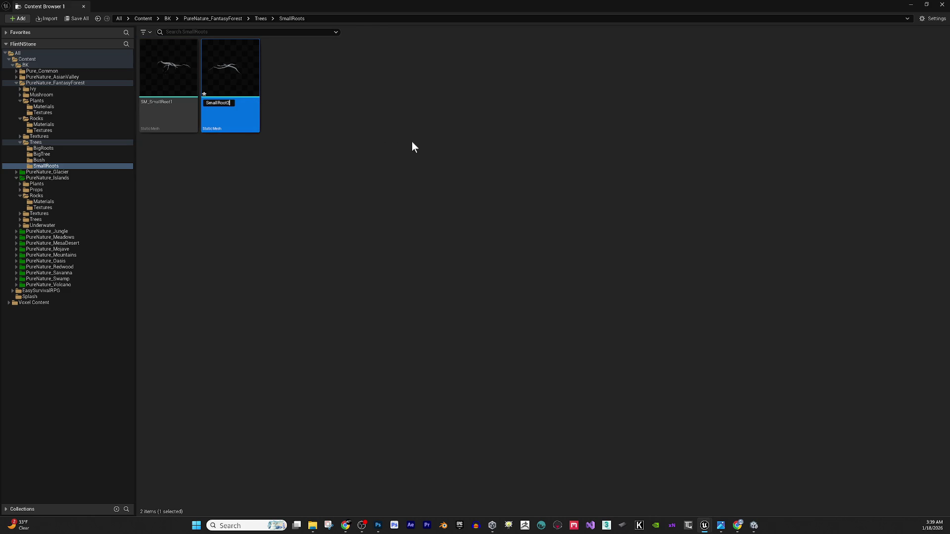
{"action": "type", "text": "SM_"}
{"action": "key", "text": "Return"}
{"action": "left_click", "coordinate": [196, 69]}
{"action": "left_click", "coordinate": [213, 70], "text": "ctrl"}
{"action": "right_click", "coordinate": [213, 70]}
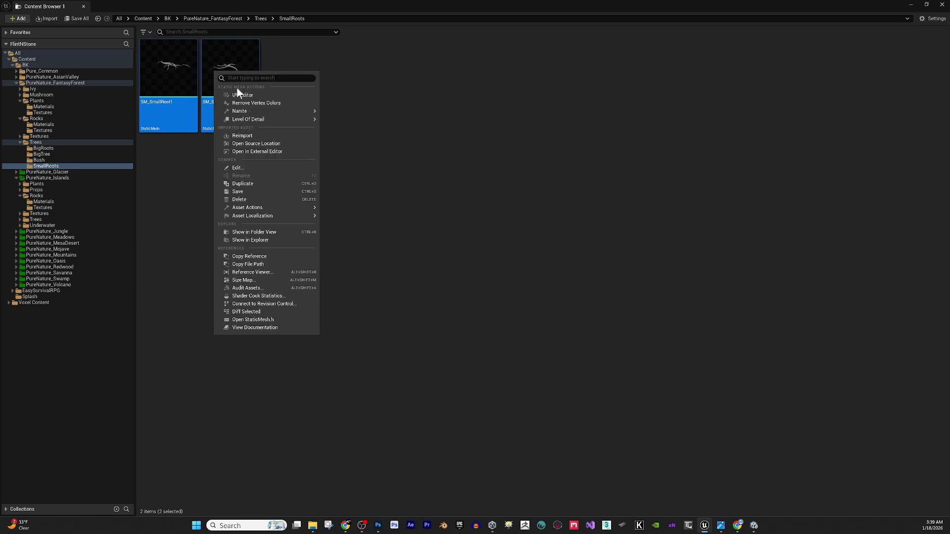
Assign M_BigTreeTrunk1 to SM_SmallRoot1's material slot.
{"action": "left_click", "coordinate": [253, 166]}
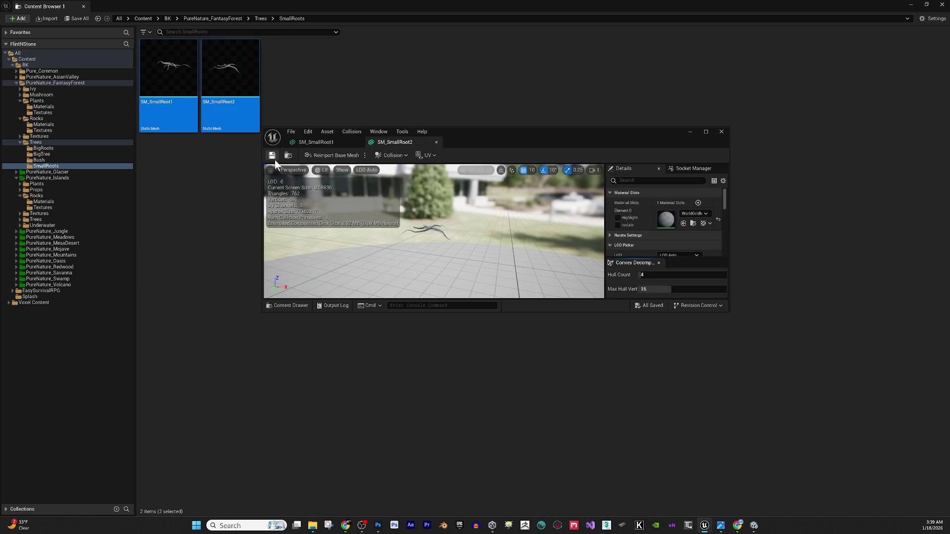
{"action": "double_click", "coordinate": [527, 128]}
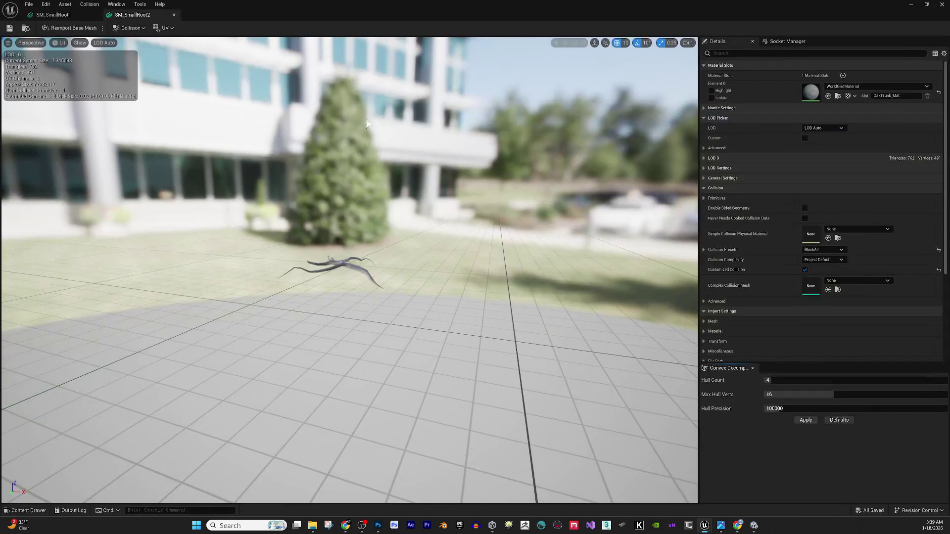
{"action": "left_click", "coordinate": [42, 15]}
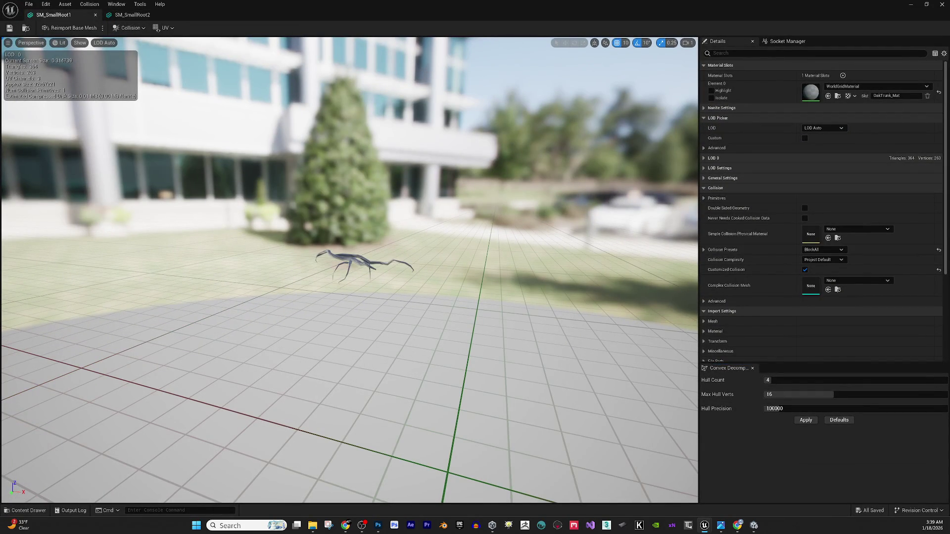
{"action": "mouse_move", "coordinate": [849, 201]}
{"action": "left_mouse_down"}
{"action": "mouse_move", "coordinate": [838, 244]}
{"action": "mouse_move", "coordinate": [841, 95]}
{"action": "left_mouse_up"}
{"action": "mouse_move", "coordinate": [424, 277]}
{"action": "left_mouse_down"}
{"action": "mouse_move", "coordinate": [429, 302]}
{"action": "mouse_move", "coordinate": [455, 245]}
{"action": "mouse_move", "coordinate": [410, 257]}
{"action": "mouse_move", "coordinate": [471, 221]}
{"action": "mouse_move", "coordinate": [433, 195]}
{"action": "left_mouse_up"}
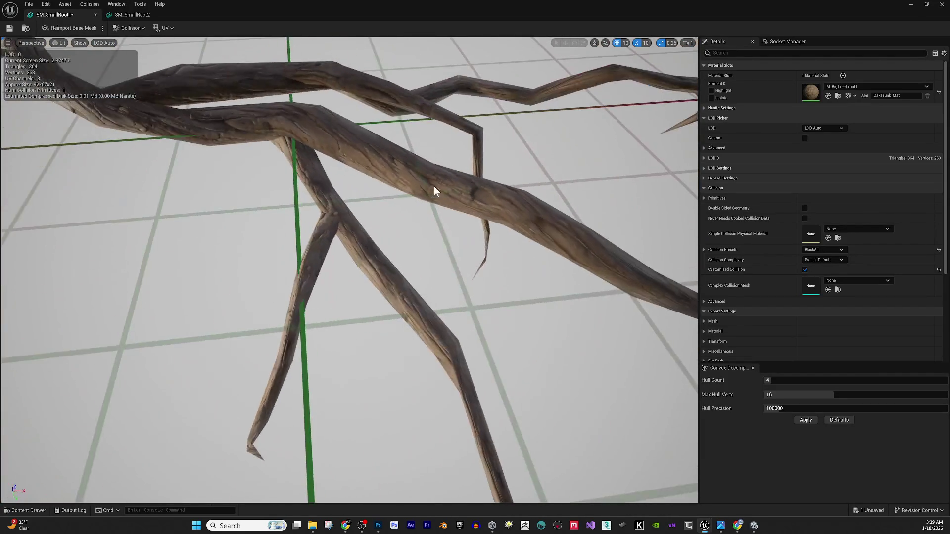
Assign M_BigTreeTrunk2 to SM_SmallRoot2 and close the mesh editor.
{"action": "left_click", "coordinate": [141, 14]}
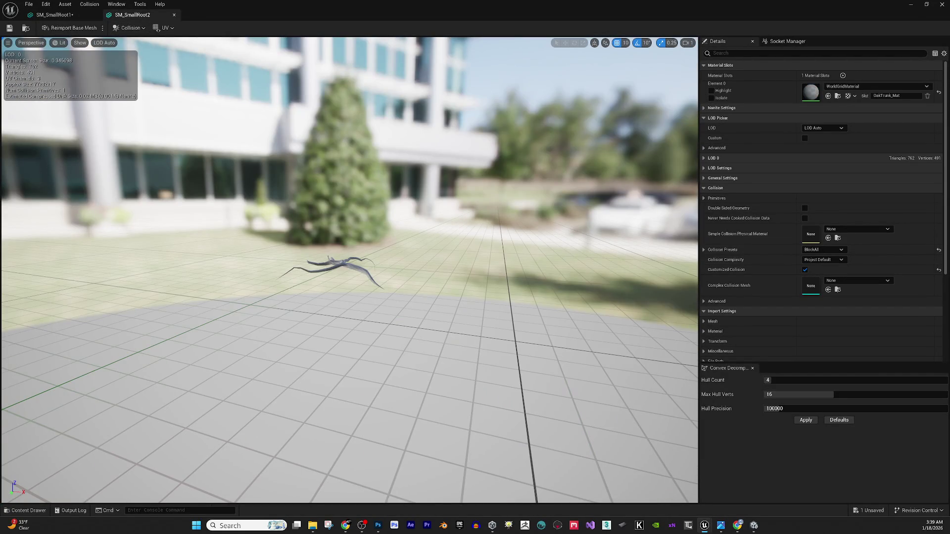
{"action": "mouse_move", "coordinate": [690, 213]}
{"action": "left_mouse_down"}
{"action": "mouse_move", "coordinate": [669, 188]}
{"action": "mouse_move", "coordinate": [841, 90]}
{"action": "left_mouse_up"}
{"action": "scroll", "coordinate": [452, 274], "scroll_direction": "up", "scroll_amount": 3}
{"action": "mouse_move", "coordinate": [451, 274]}
{"action": "left_mouse_down"}
{"action": "mouse_move", "coordinate": [490, 280]}
{"action": "mouse_move", "coordinate": [444, 236]}
{"action": "mouse_move", "coordinate": [490, 251]}
{"action": "mouse_move", "coordinate": [489, 236]}
{"action": "left_mouse_up"}
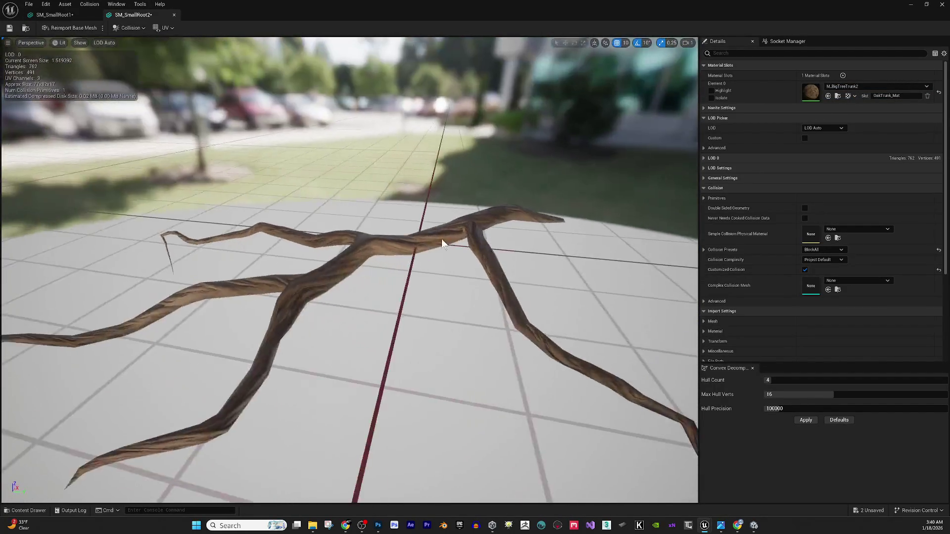
{"action": "scroll", "coordinate": [441, 239], "scroll_direction": "up", "scroll_amount": 5}
{"action": "scroll", "coordinate": [441, 239], "scroll_direction": "down", "scroll_amount": 5}
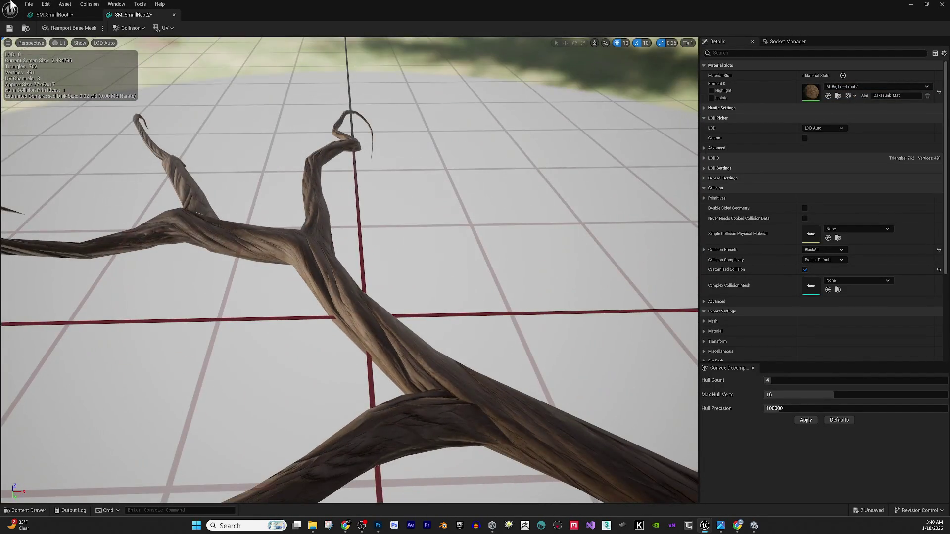
{"action": "left_click", "coordinate": [942, 4]}
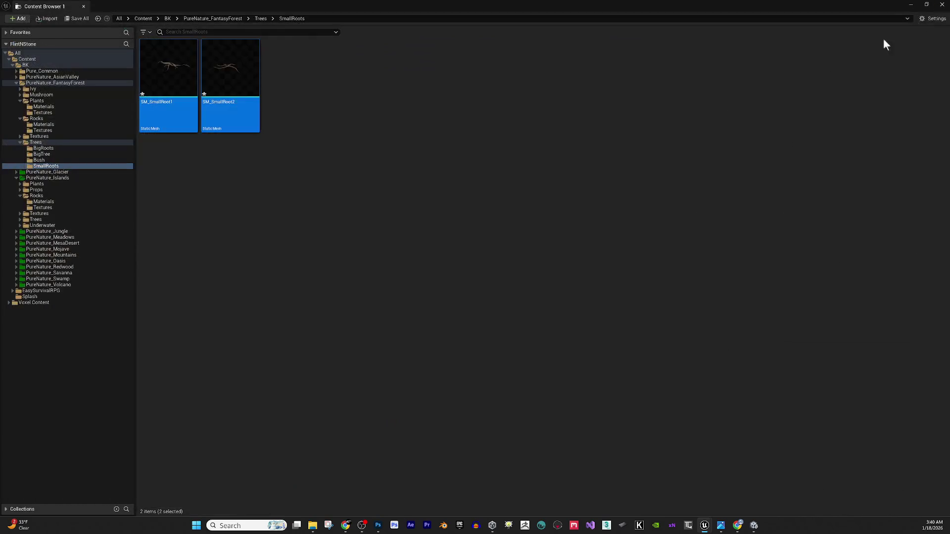
Save both root meshes.
{"action": "left_click", "coordinate": [436, 97]}
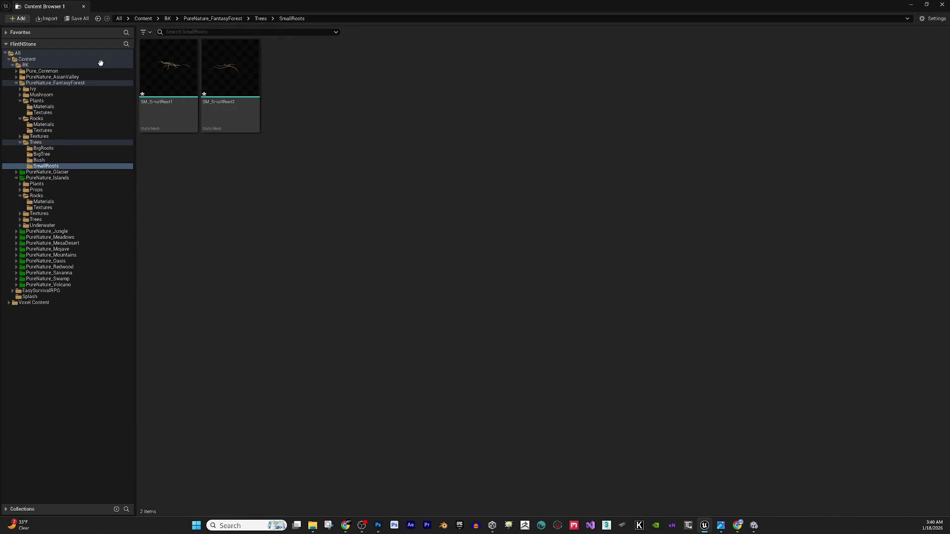
{"action": "left_click", "coordinate": [70, 18]}
{"action": "left_click", "coordinate": [530, 345]}
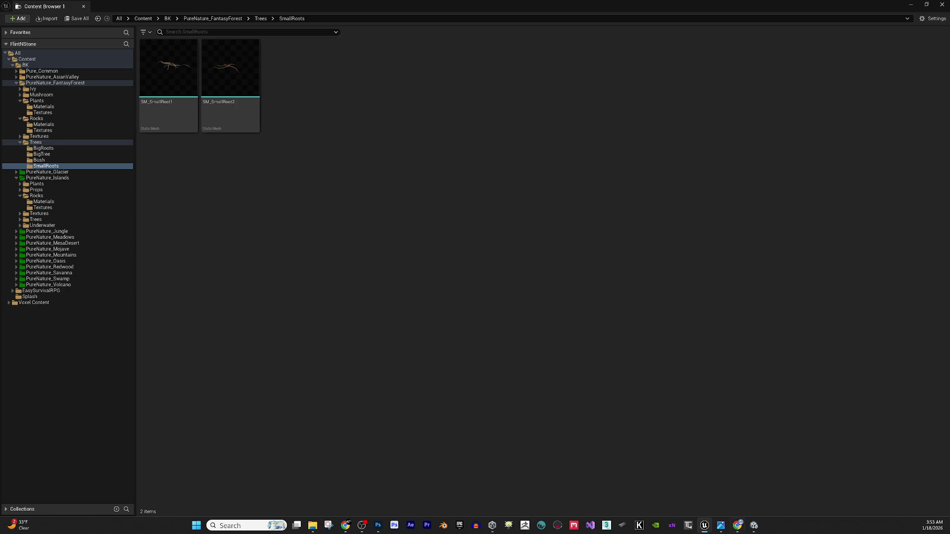
Check Chrome windows briefly, then return to the Unreal Engine editor.
{"action": "left_click", "coordinate": [737, 525]}
{"action": "left_click", "coordinate": [346, 525]}
{"action": "left_click", "coordinate": [374, 324]}
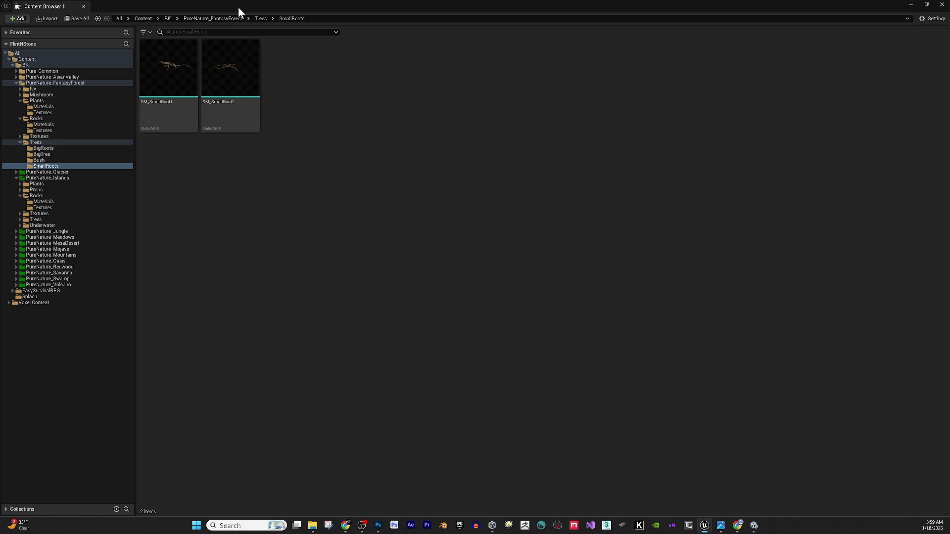
Browse PureNature_FantasyForest's Trees and Textures folders, then display PureNature_AsianValley's contents.
{"action": "left_click", "coordinate": [261, 18]}
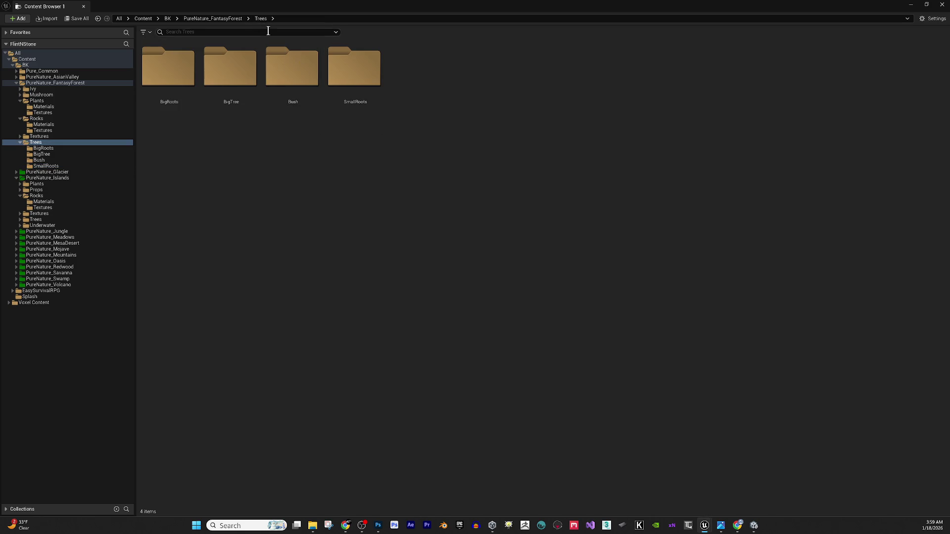
{"action": "left_click", "coordinate": [225, 16]}
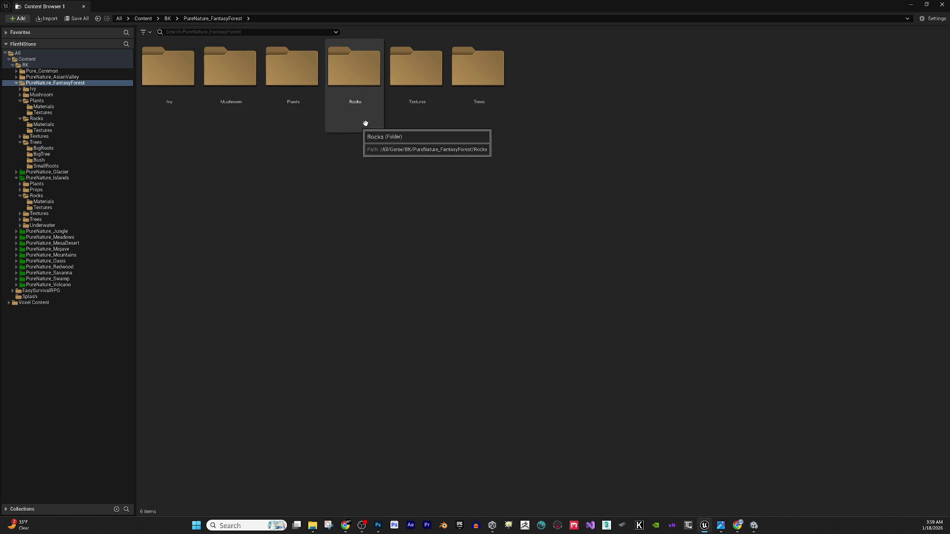
{"action": "double_click", "coordinate": [477, 80]}
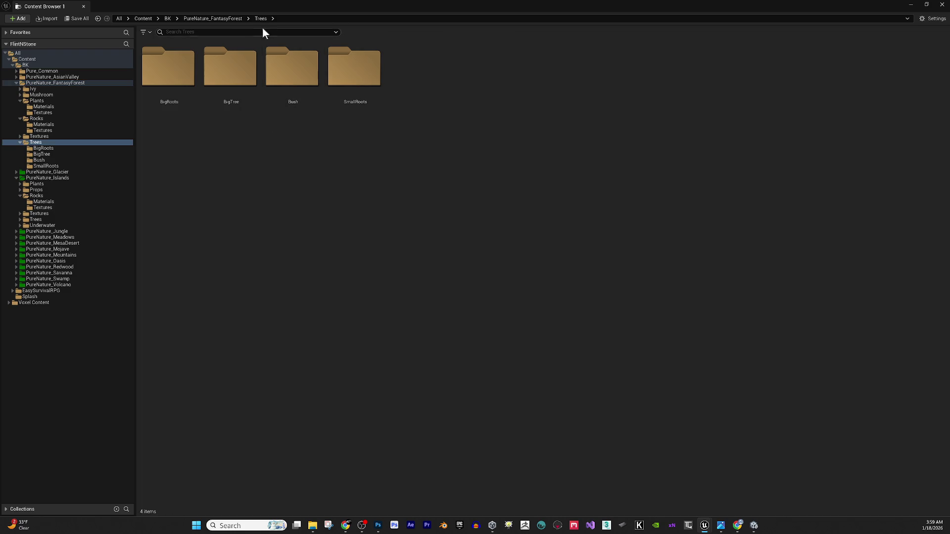
{"action": "left_click", "coordinate": [222, 19]}
{"action": "left_click", "coordinate": [420, 80]}
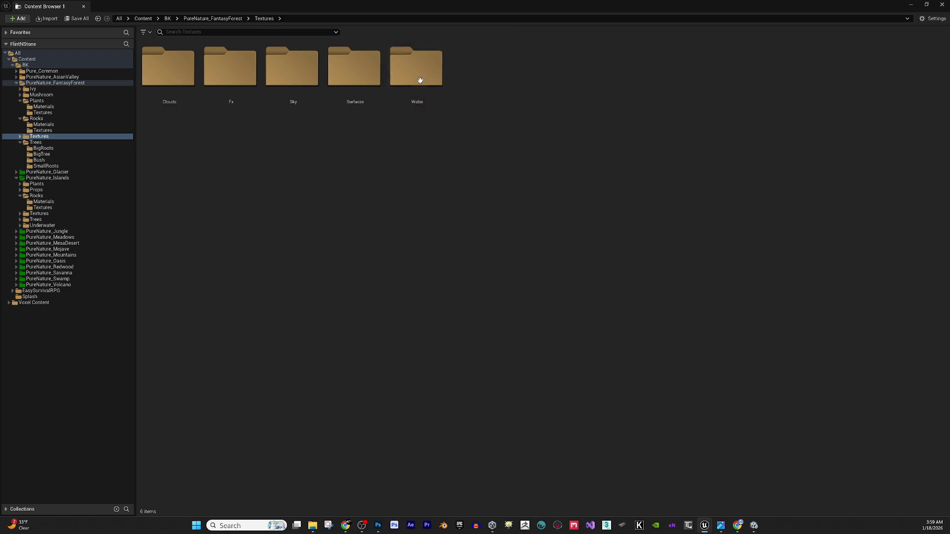
{"action": "left_click", "coordinate": [66, 77]}
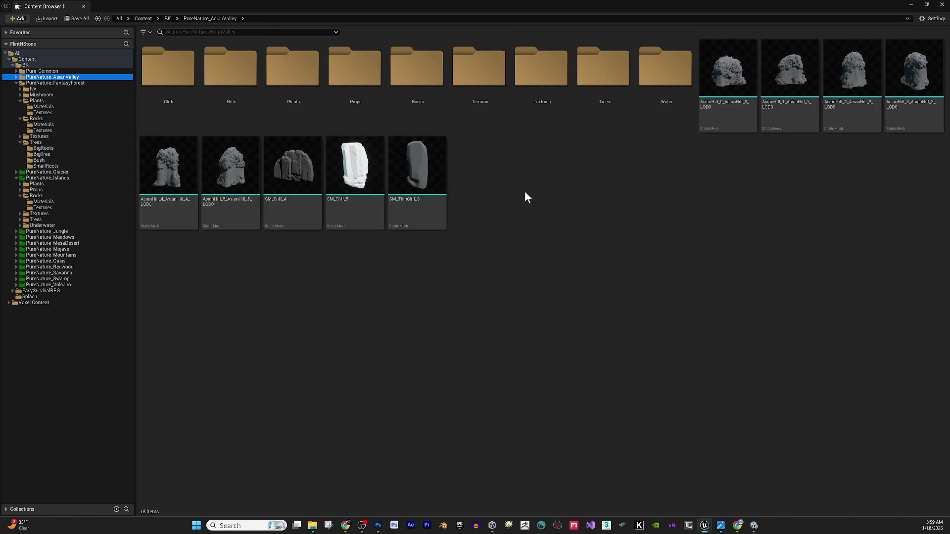
Drill into AsianValley's Cliffs folder, through Textures down to Materials.
{"action": "left_click", "coordinate": [193, 68]}
{"action": "double_click", "coordinate": [171, 82]}
{"action": "double_click", "coordinate": [184, 79]}
{"action": "double_click", "coordinate": [167, 81]}
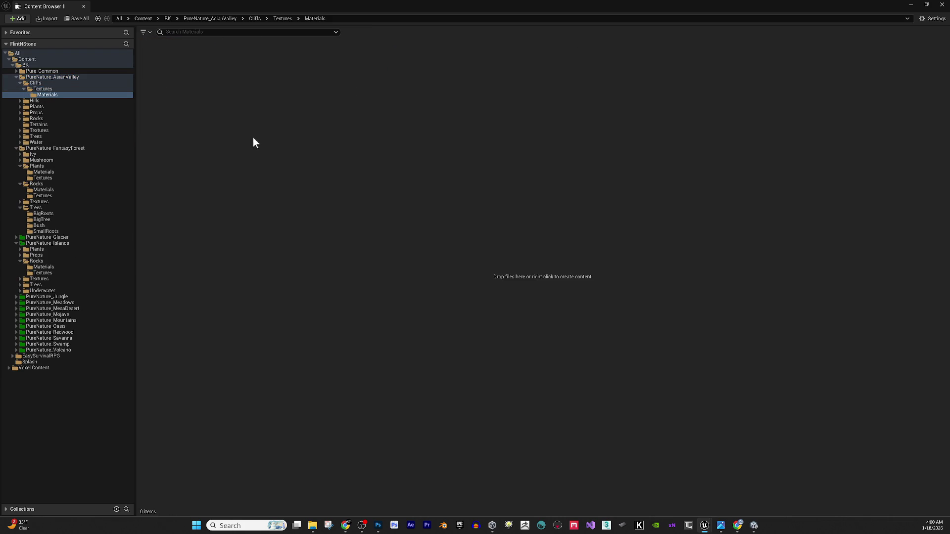
Back in PureNature_AsianValley, open its Textures folder and select the AsianHill_0_a texture.
{"action": "left_click", "coordinate": [253, 19]}
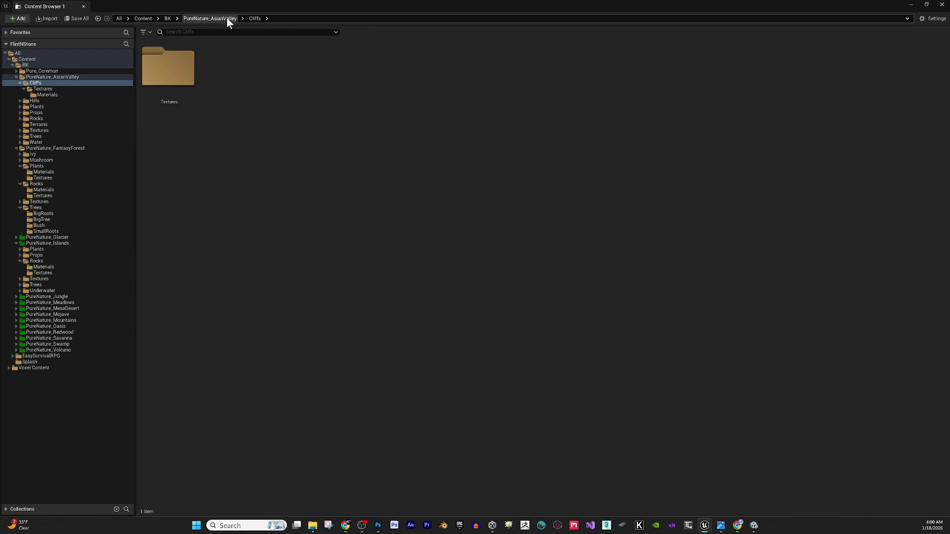
{"action": "left_click", "coordinate": [228, 19]}
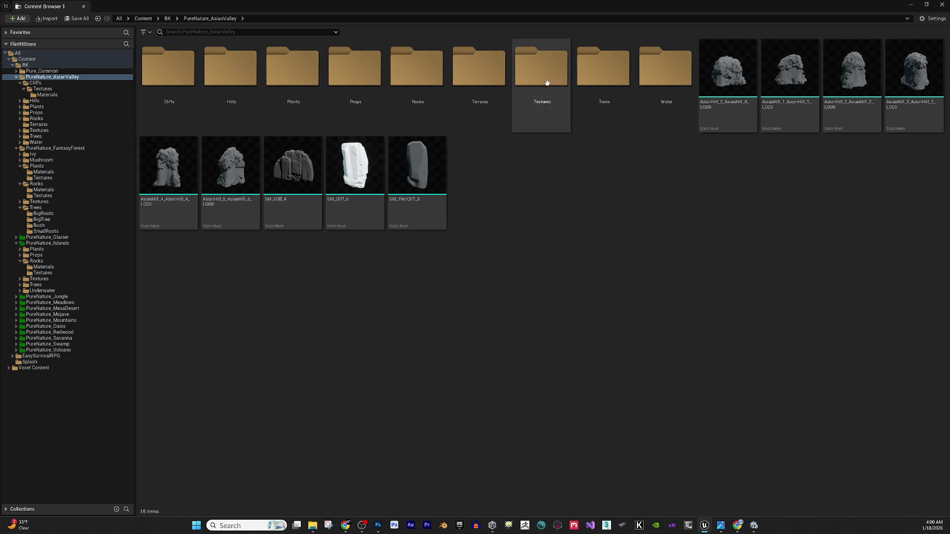
{"action": "double_click", "coordinate": [540, 83]}
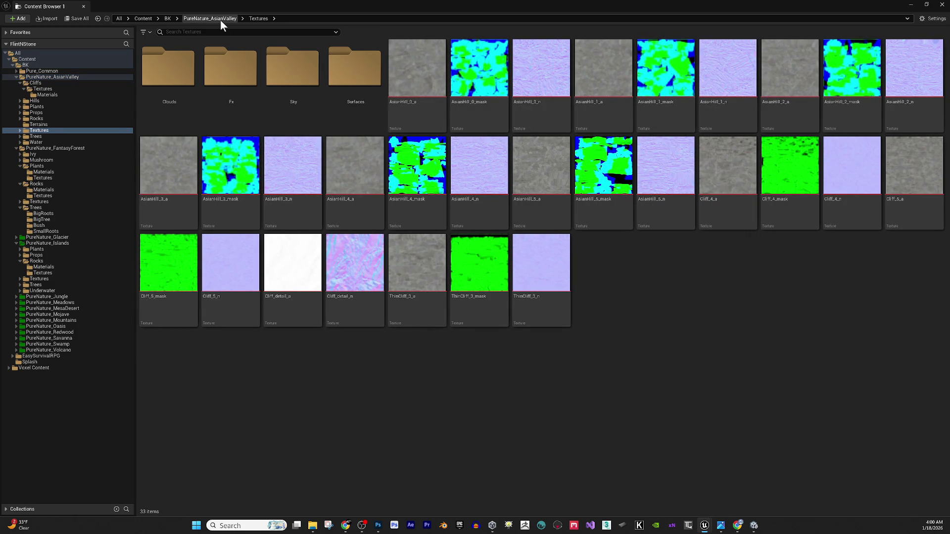
{"action": "left_click", "coordinate": [419, 65]}
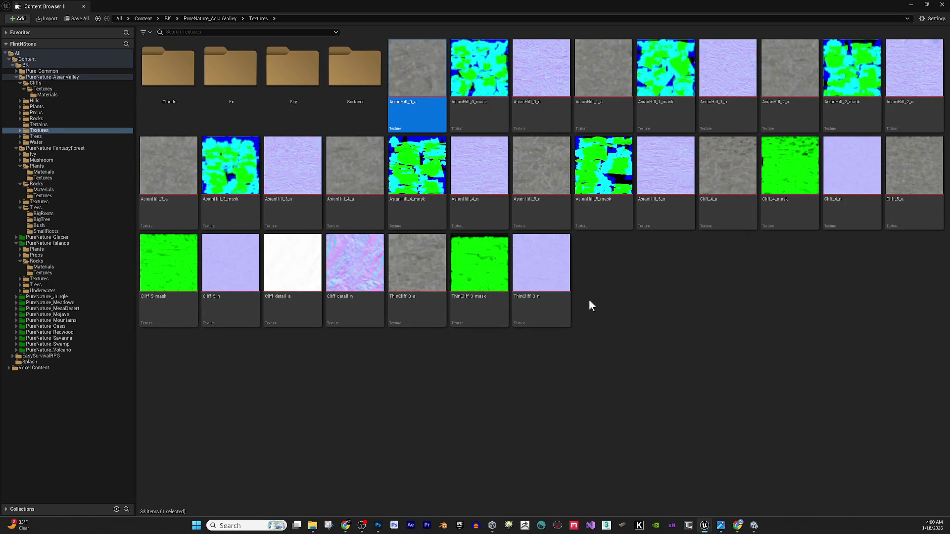
{"action": "left_click", "coordinate": [543, 280], "text": "shift"}
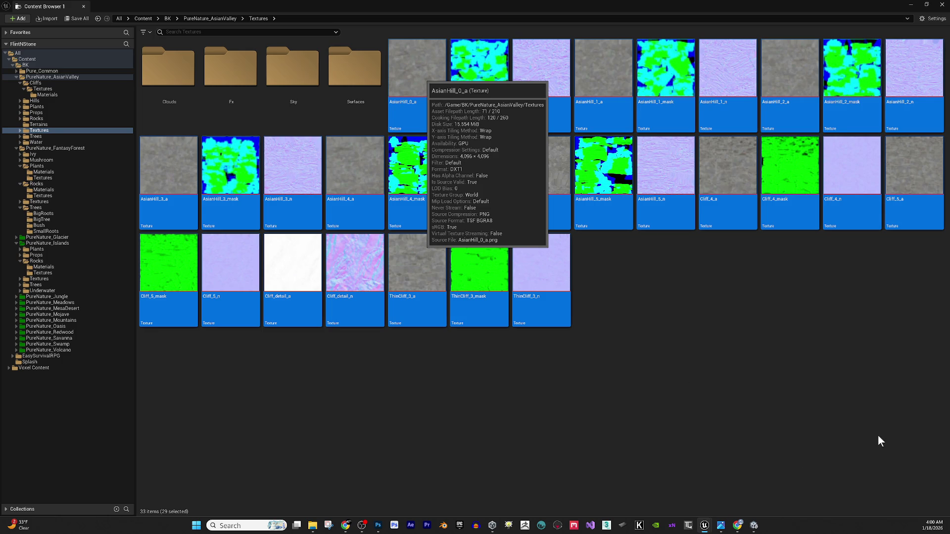
{"action": "left_click", "coordinate": [345, 527]}
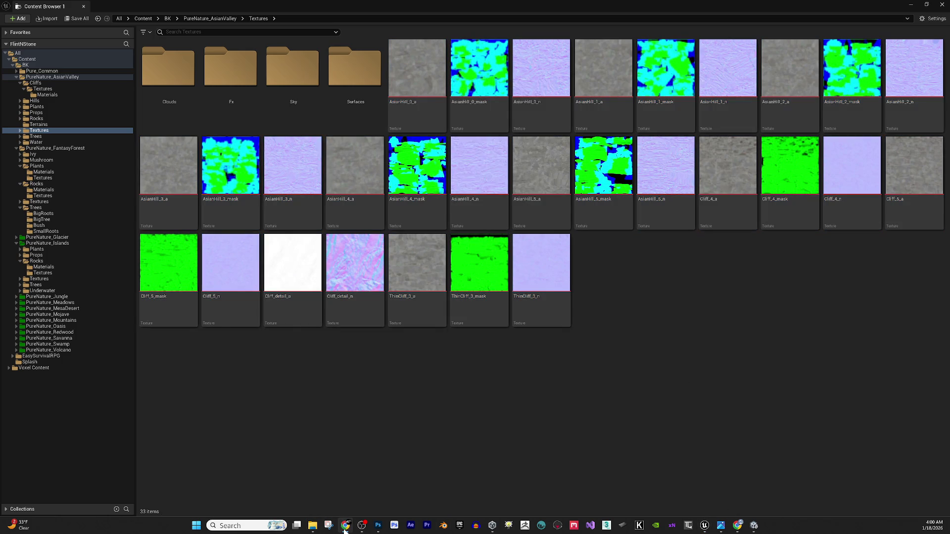